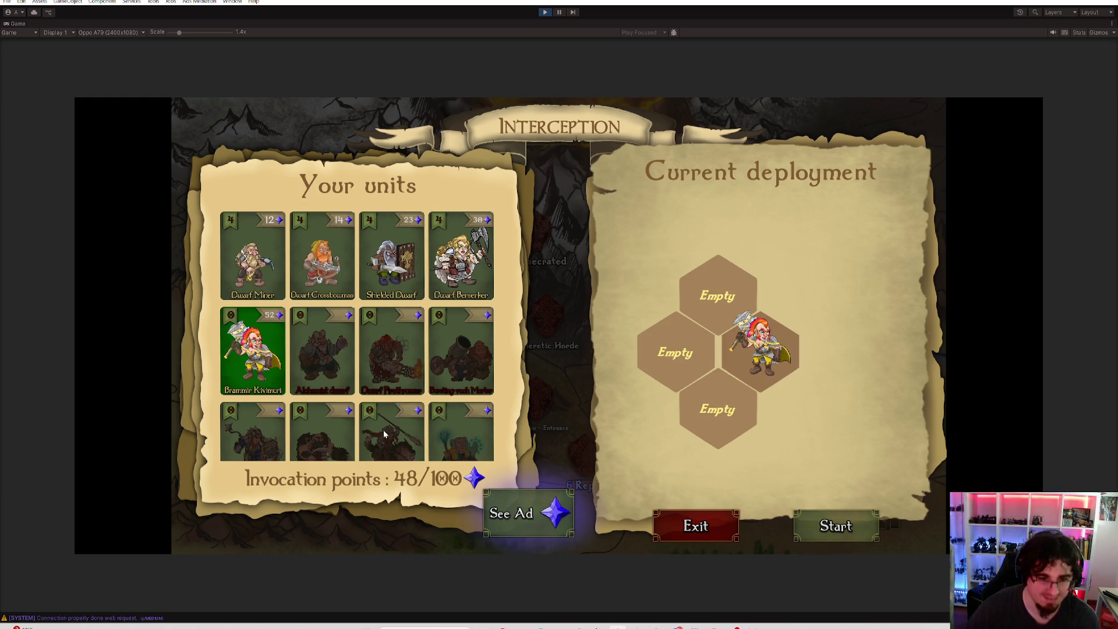
Deploy a Dwarf Berserker in the top hex and watch a rewarded ad for extra invocation points
click(461, 251)
click(713, 303)
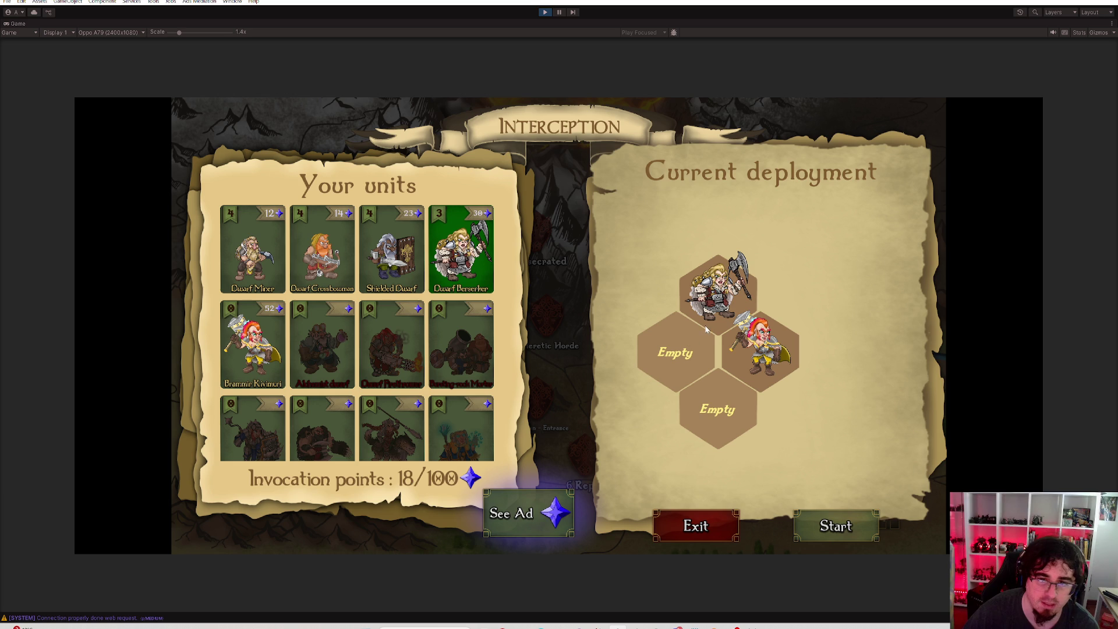
click(529, 518)
click(862, 133)
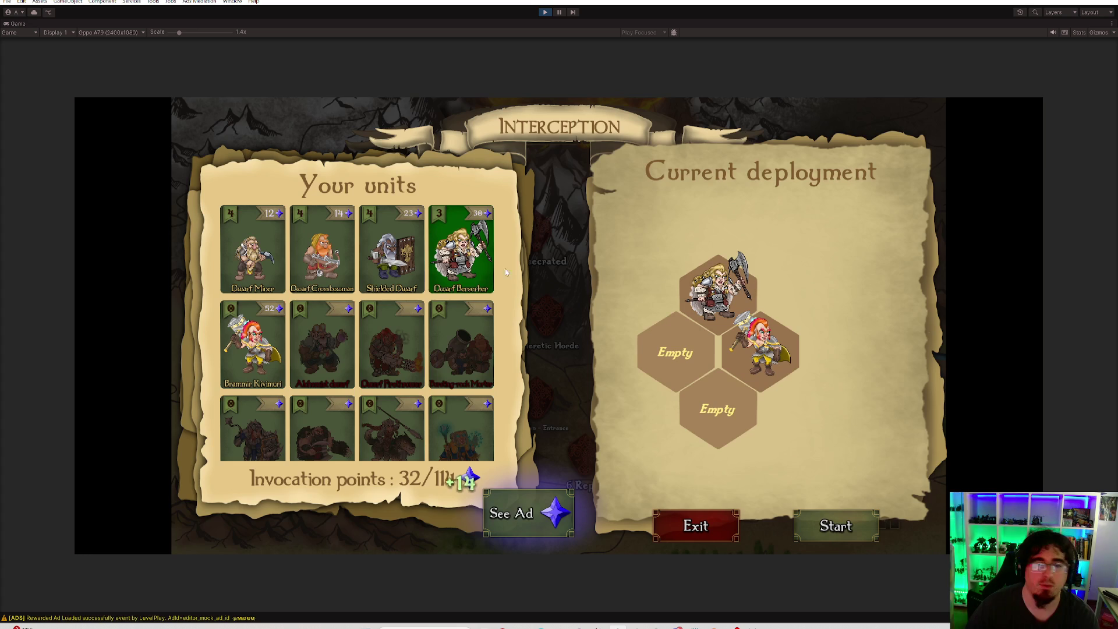
Deploy a second Dwarf Berserker in the bottom hex and view both Berserkers' details
click(702, 396)
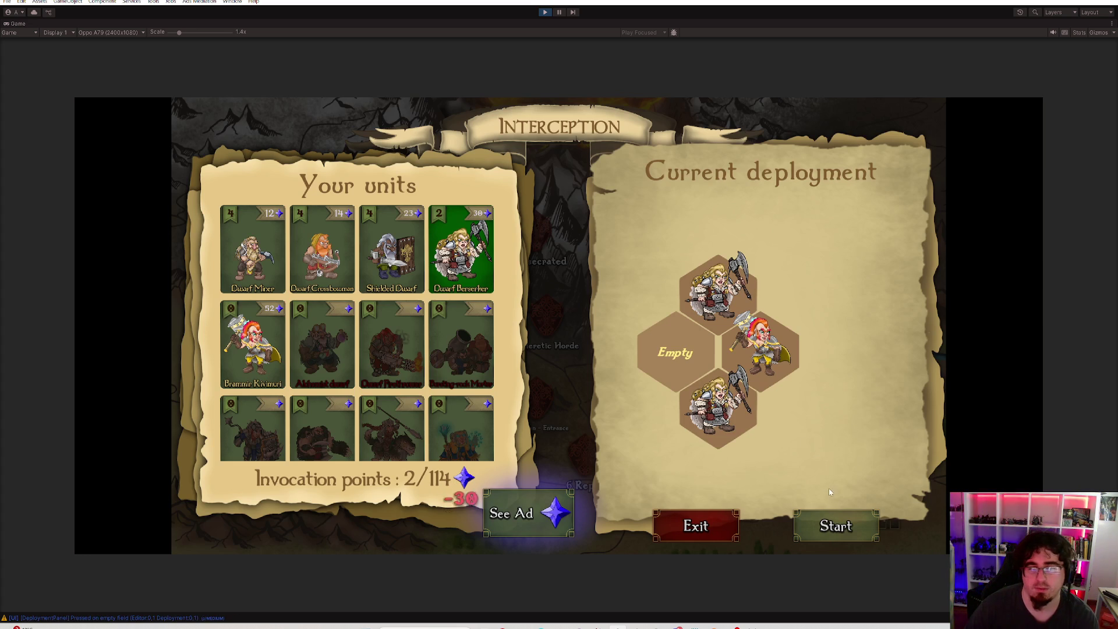
click(745, 435)
click(720, 288)
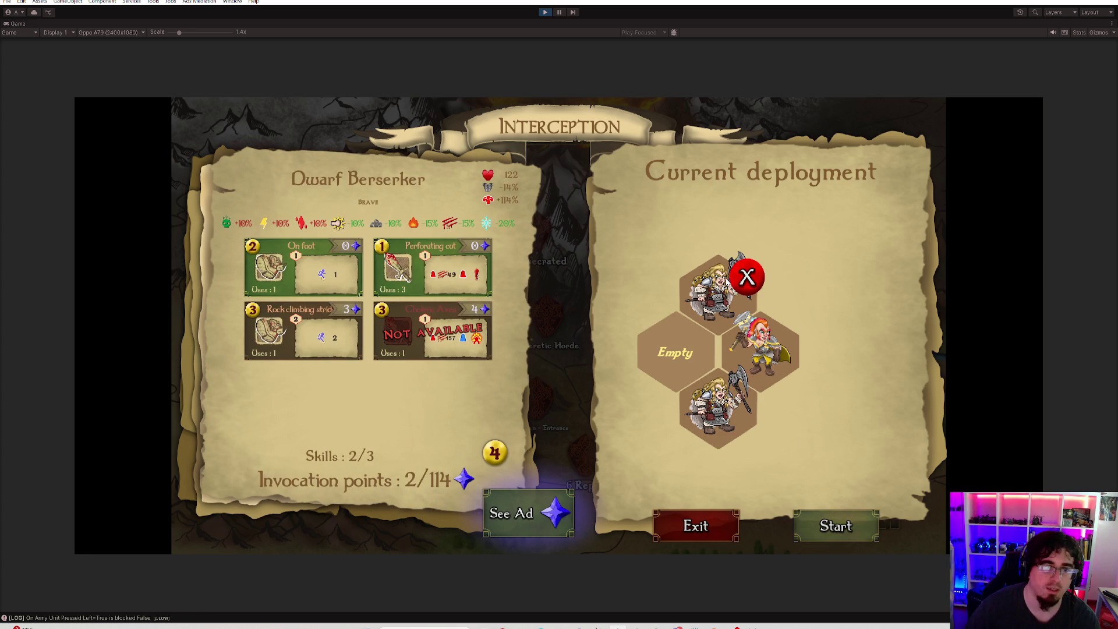
Compare the skills of Brammir Kivimuri and both Dwarf Berserkers, then return to the unit list
click(756, 352)
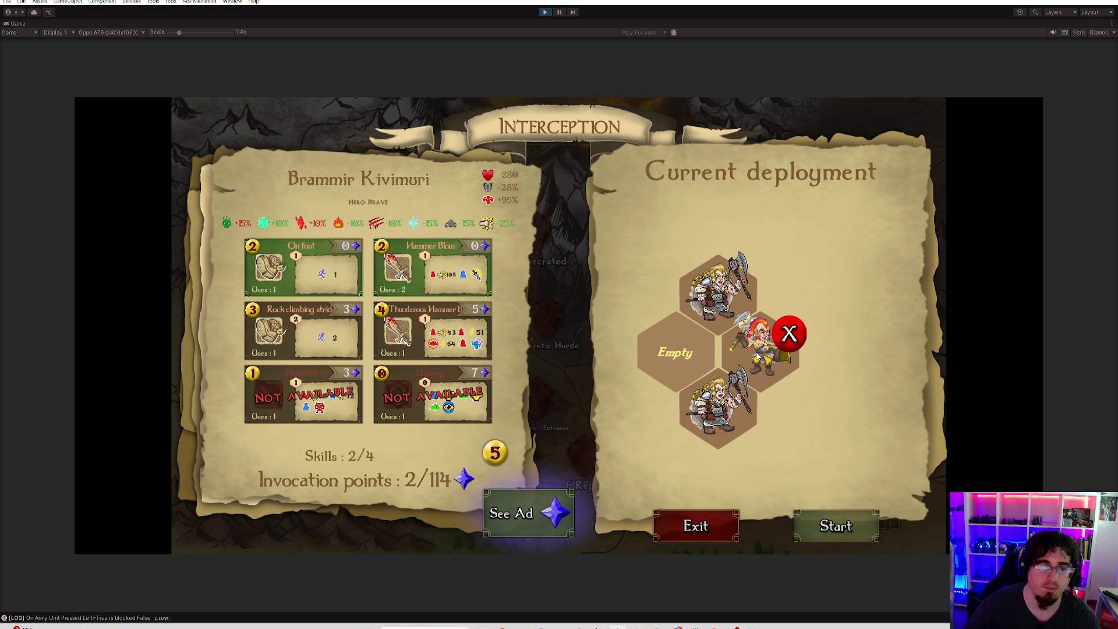
click(740, 304)
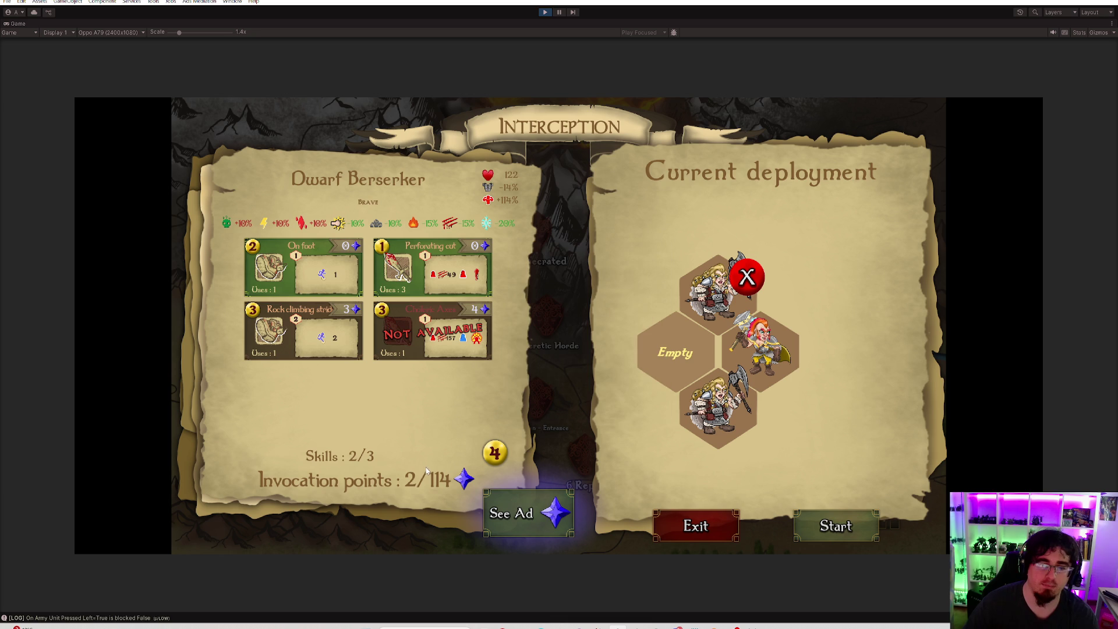
click(756, 351)
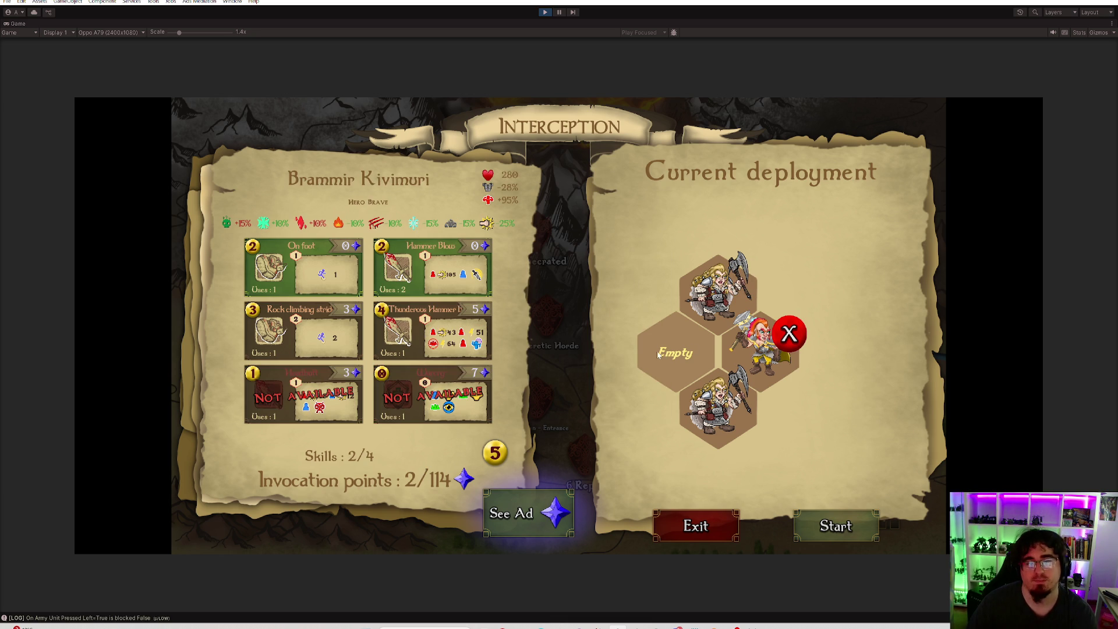
click(744, 409)
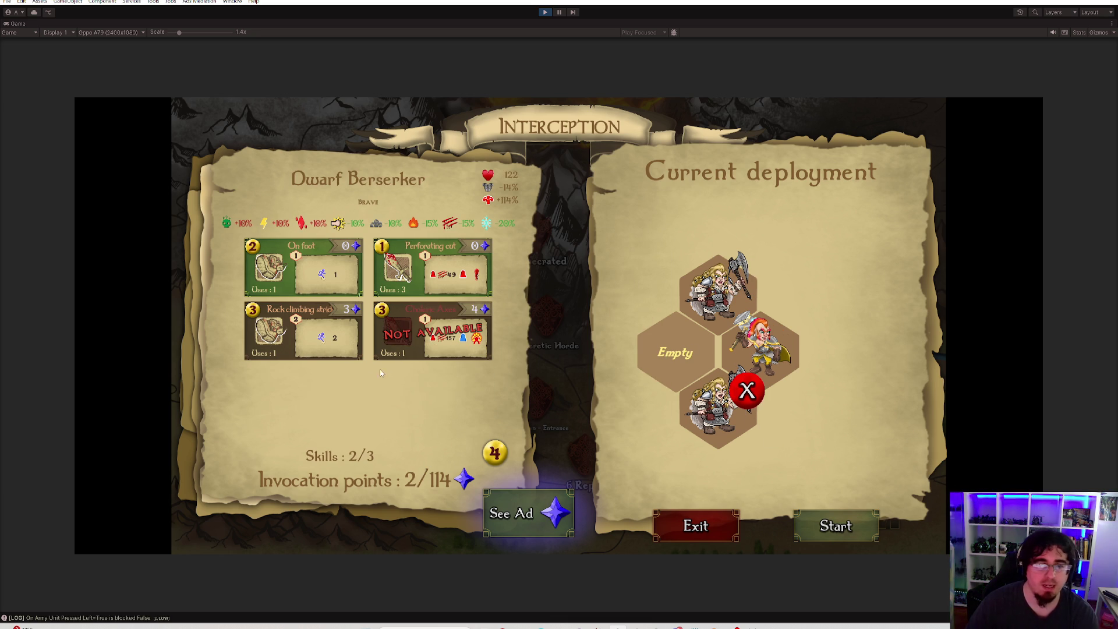
click(729, 274)
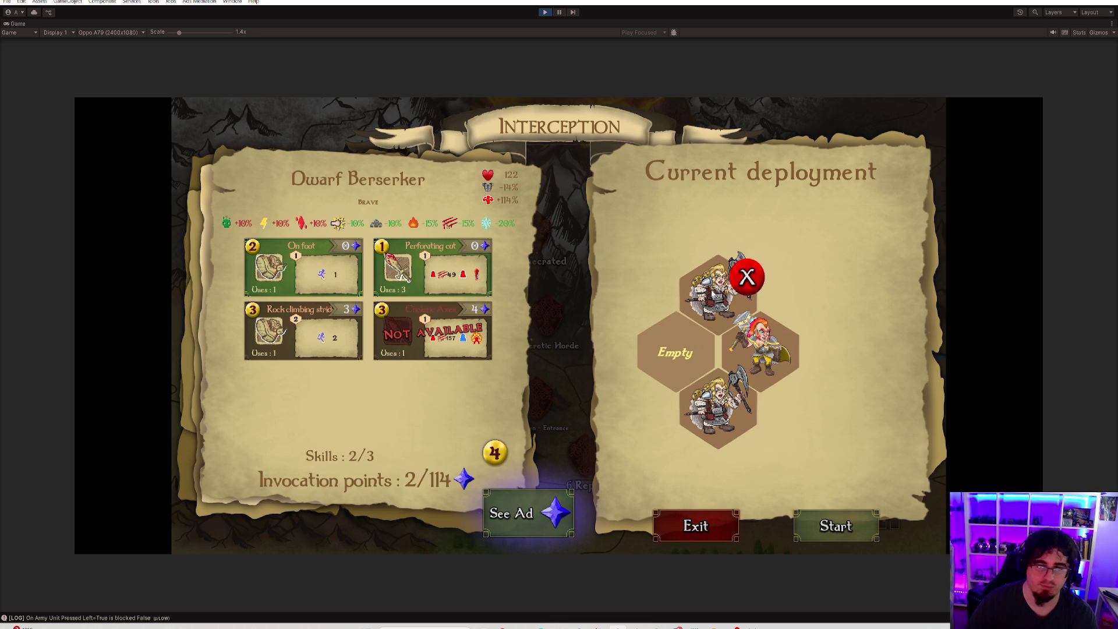
click(751, 350)
click(713, 308)
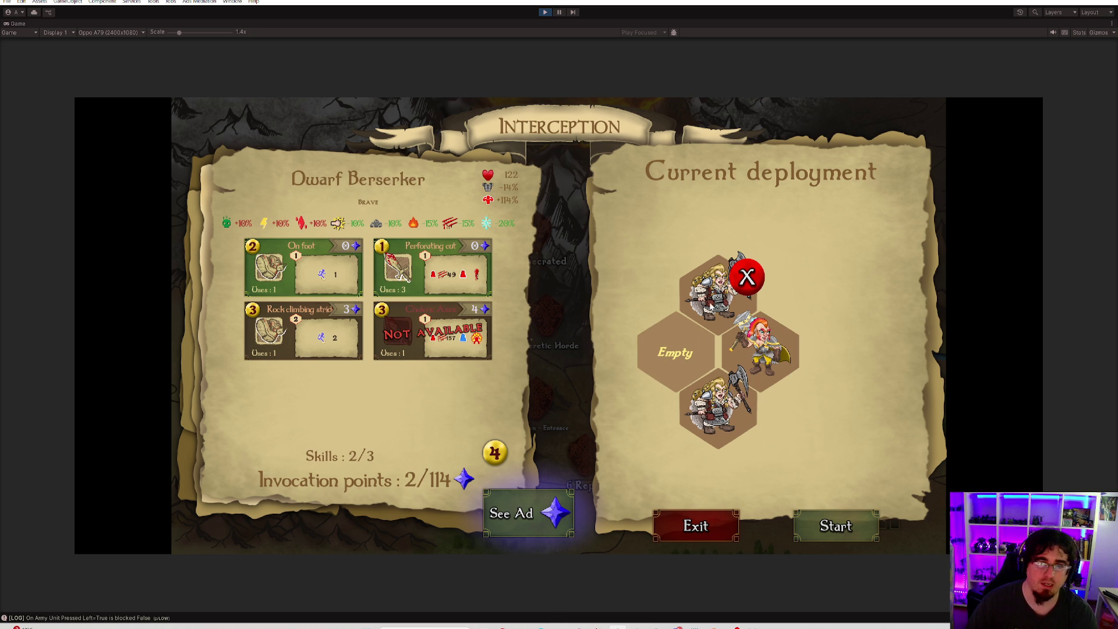
click(545, 474)
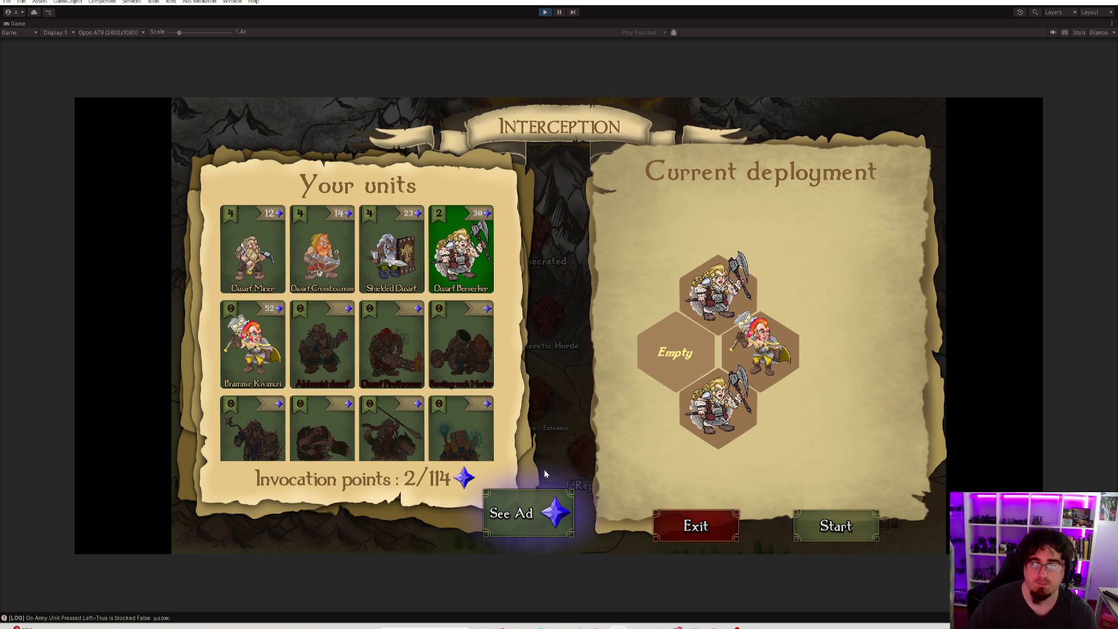
Watch another ad for +8 points, give a Berserker and Brammir Rock climbing stride, and start the battle
click(525, 512)
click(833, 142)
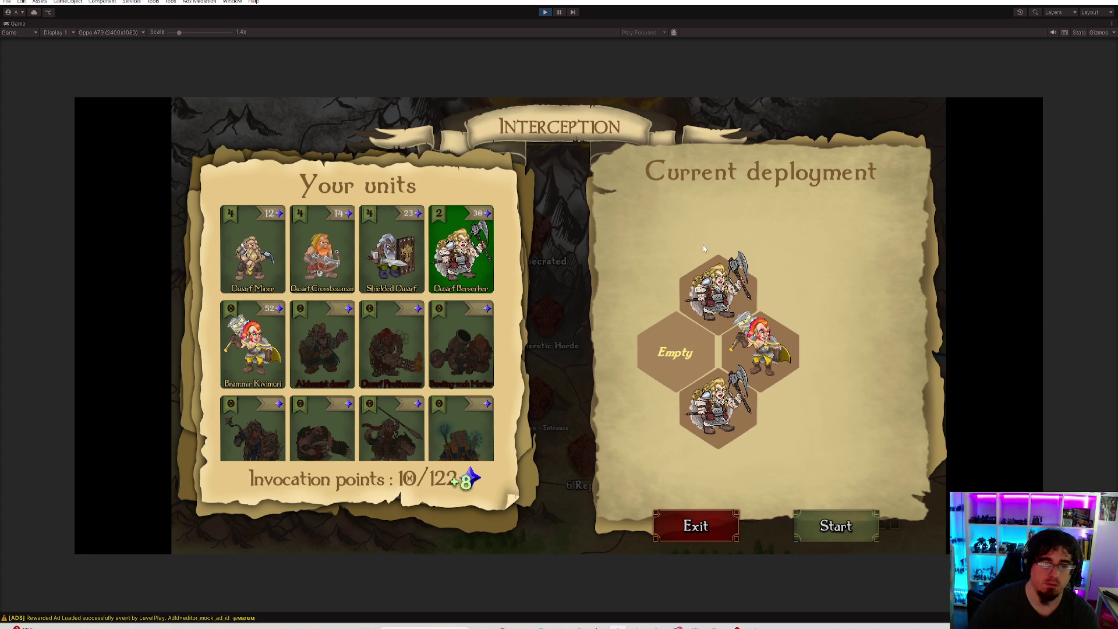
click(716, 288)
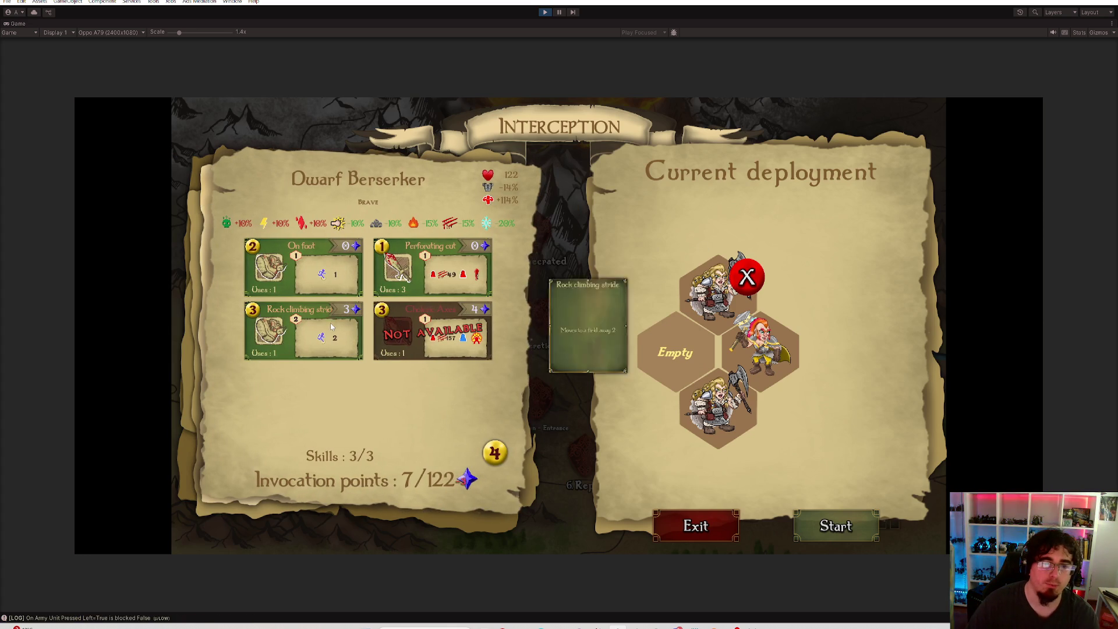
click(296, 333)
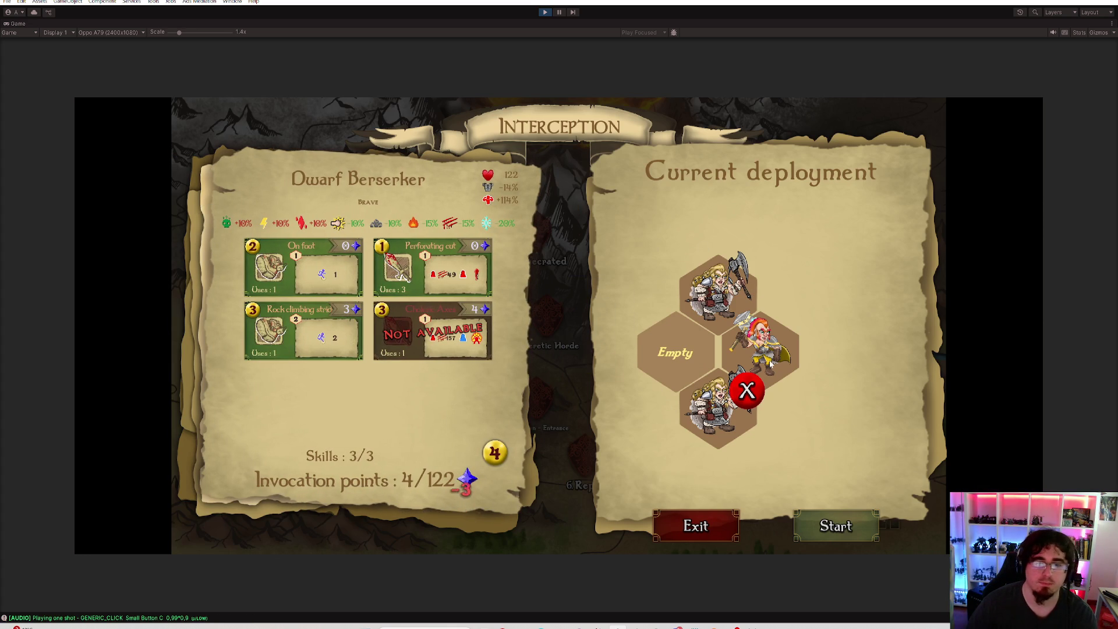
click(768, 348)
click(303, 332)
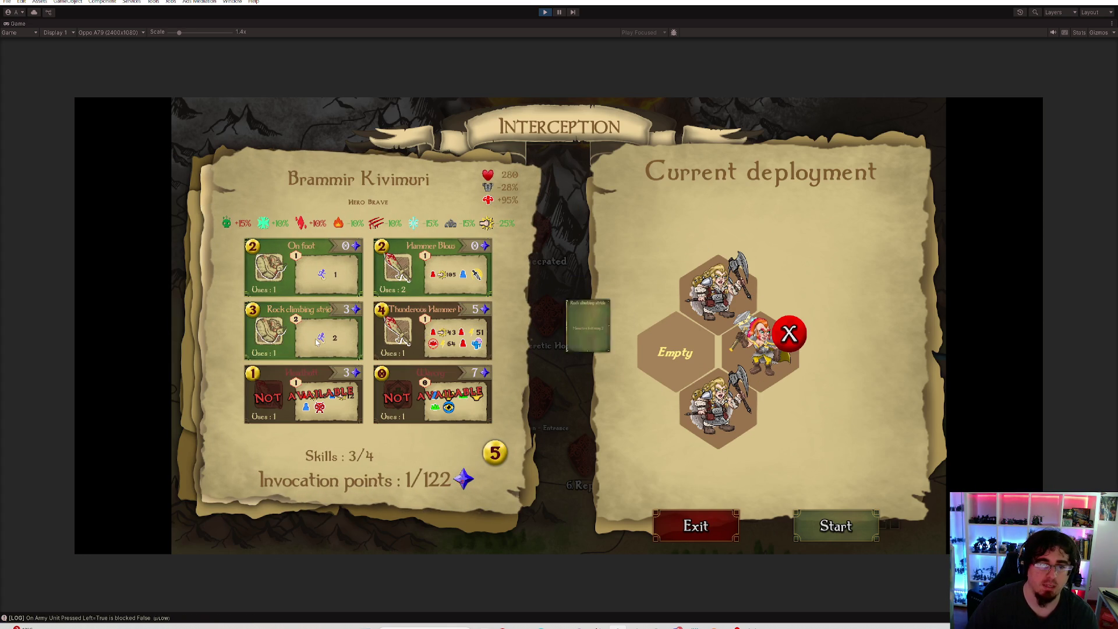
click(830, 524)
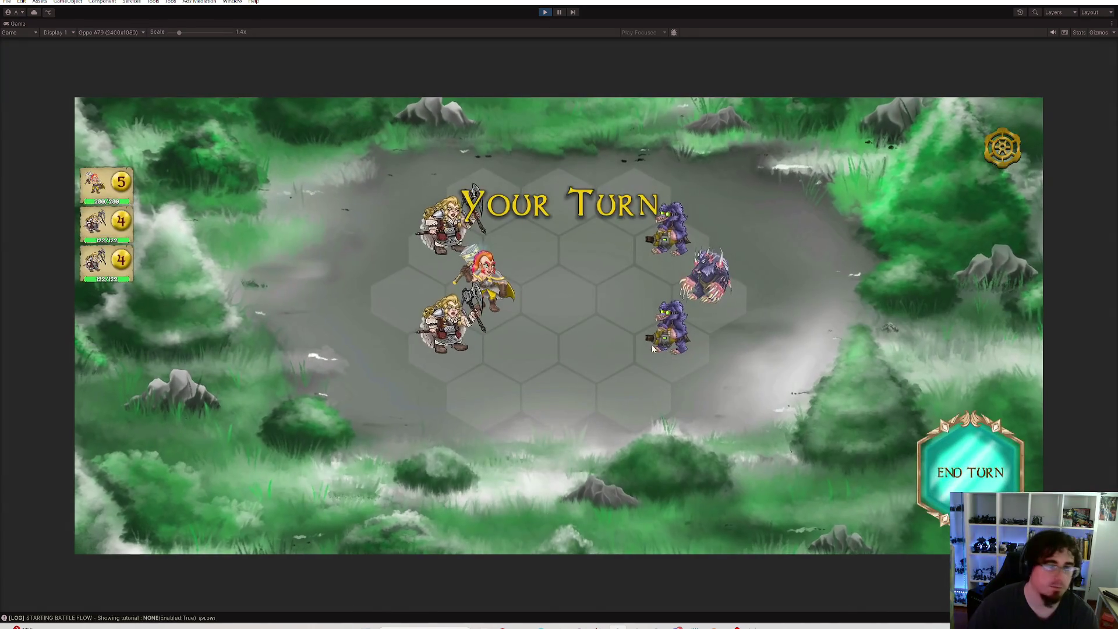
Move all three dwarves toward the enemies using Rock climbing stride
click(448, 348)
click(664, 489)
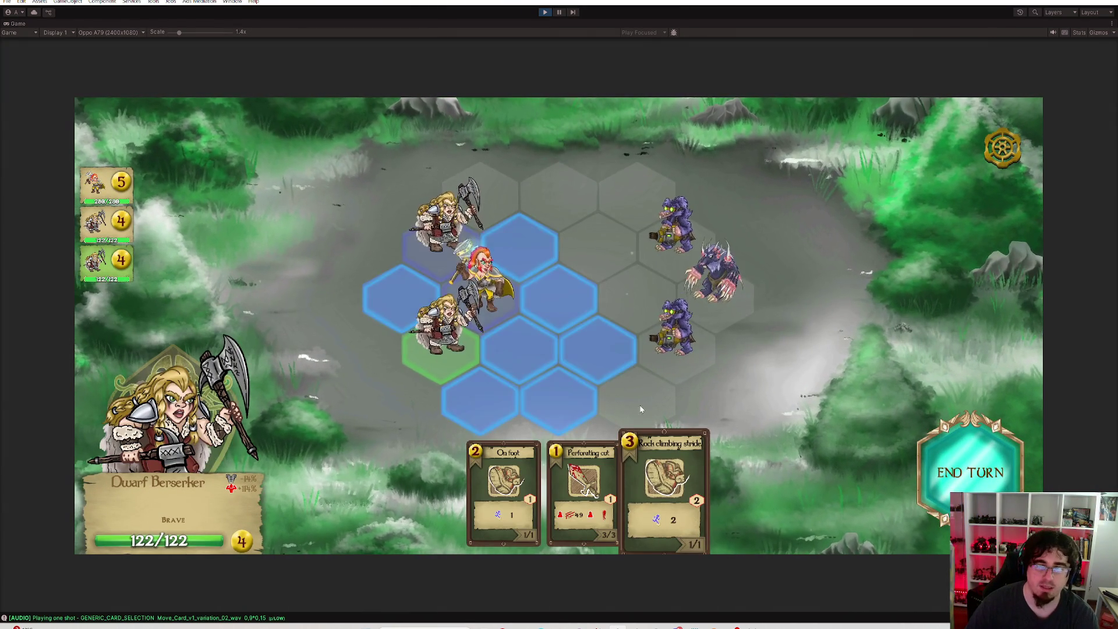
click(599, 326)
click(664, 489)
click(598, 244)
click(496, 296)
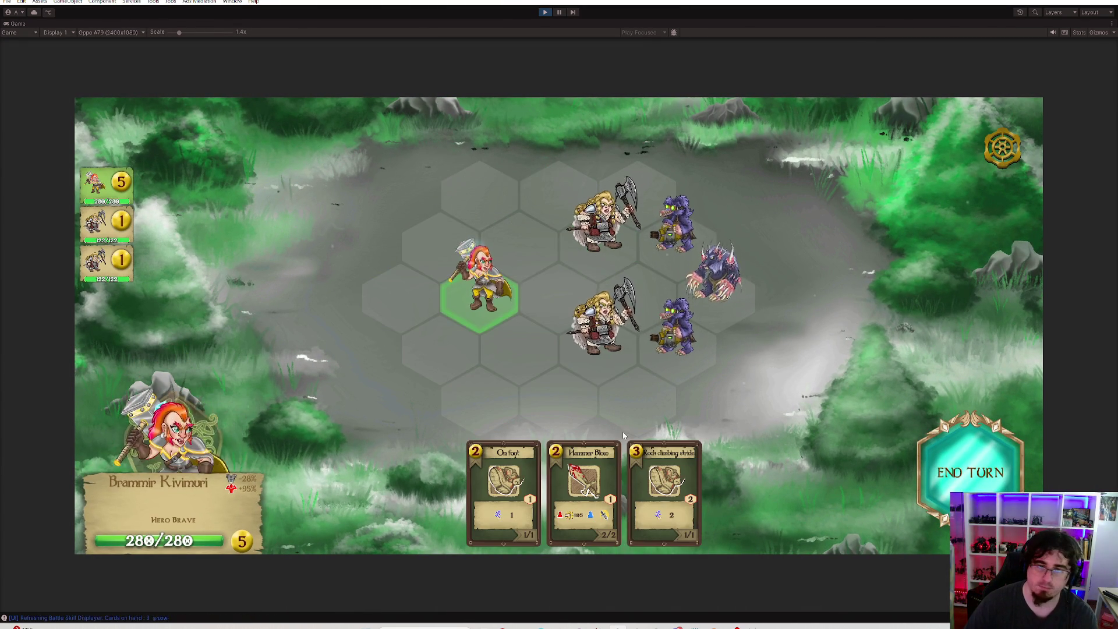
click(664, 489)
click(659, 290)
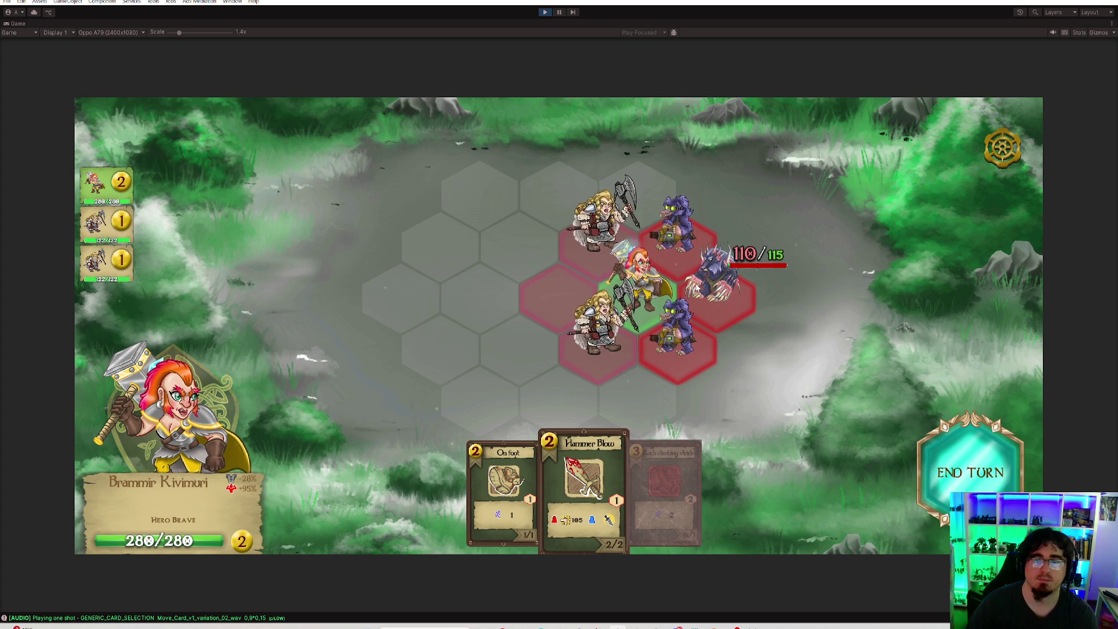
Attack with two Perforating cuts and Brammir's Hammer Blow, then end the turn
click(592, 339)
click(584, 492)
click(634, 306)
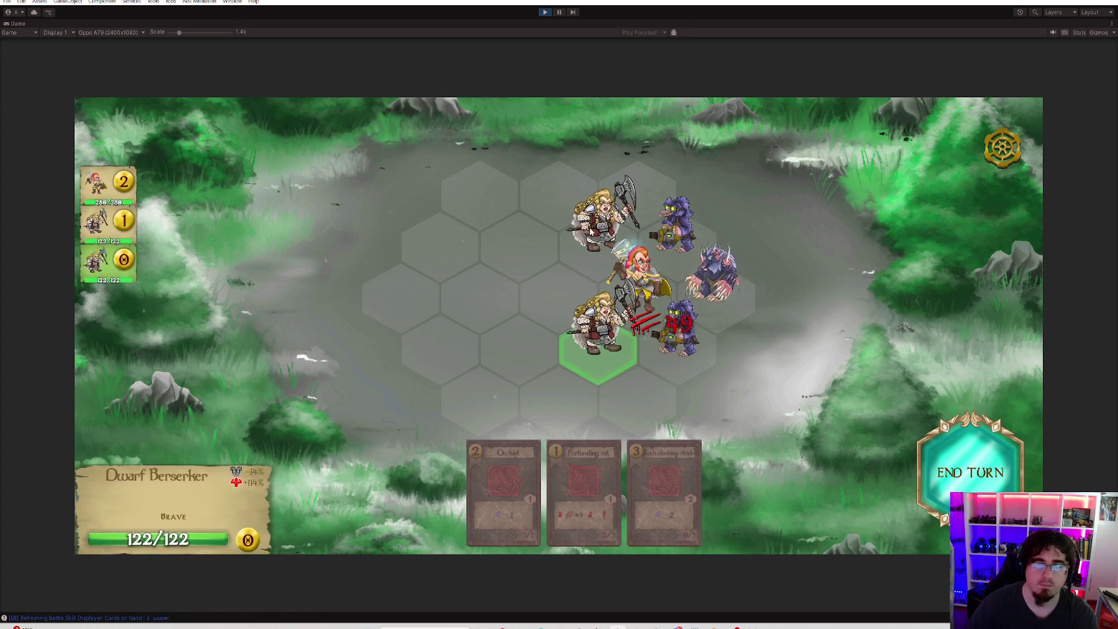
click(672, 229)
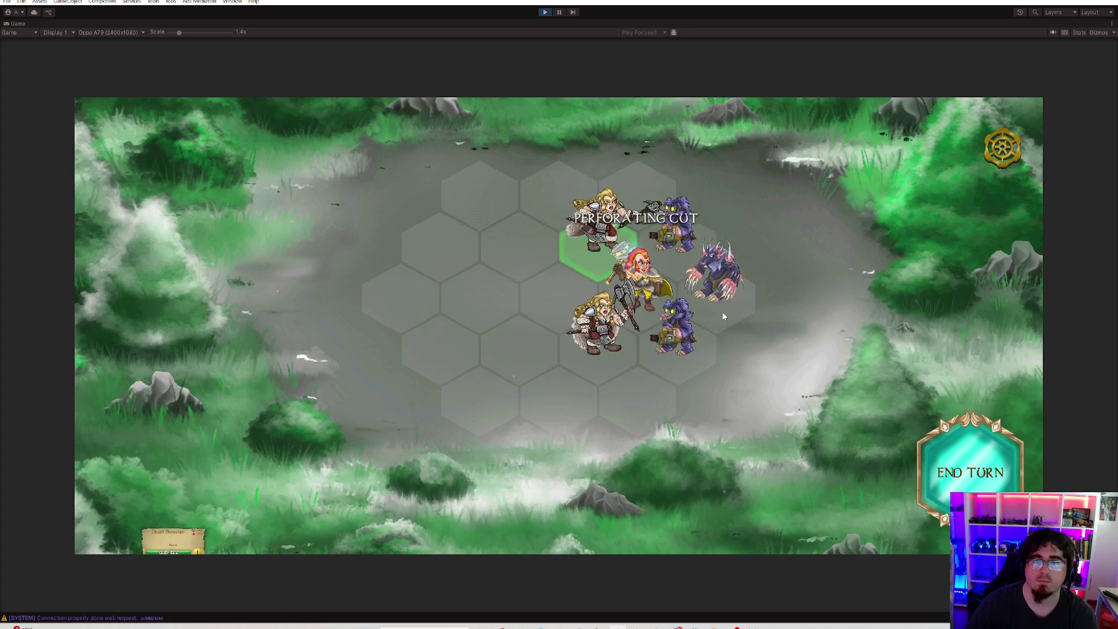
click(593, 456)
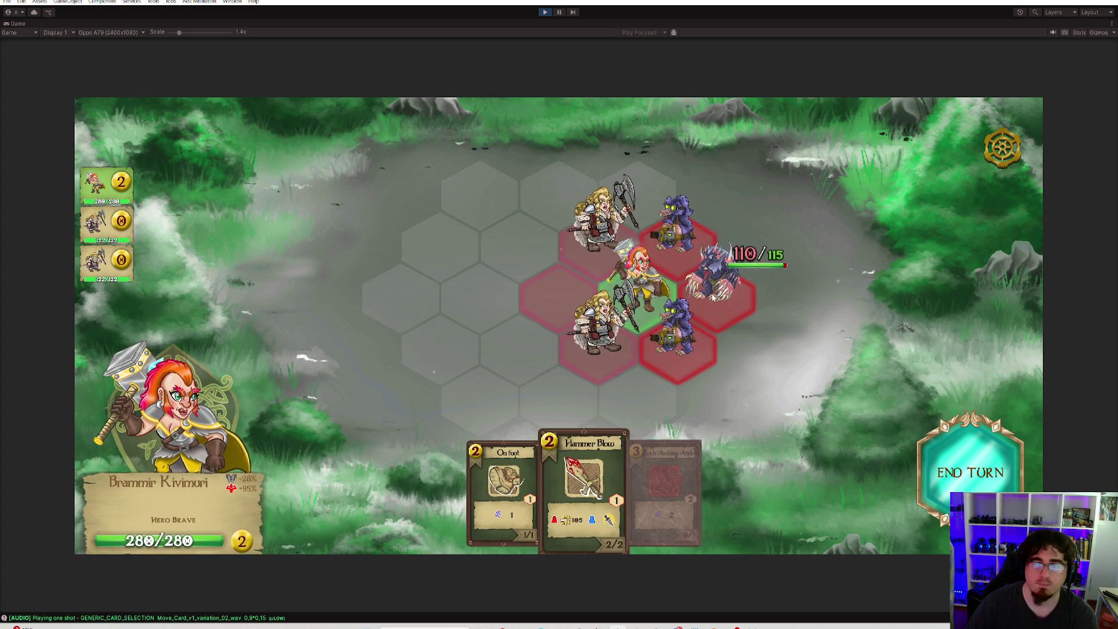
click(713, 271)
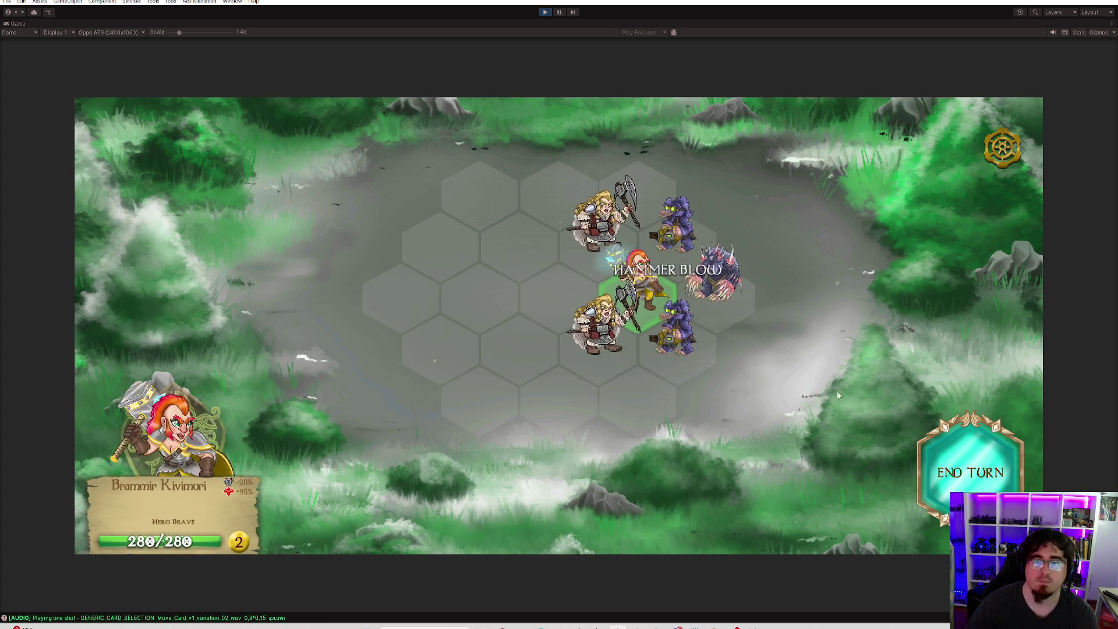
click(963, 469)
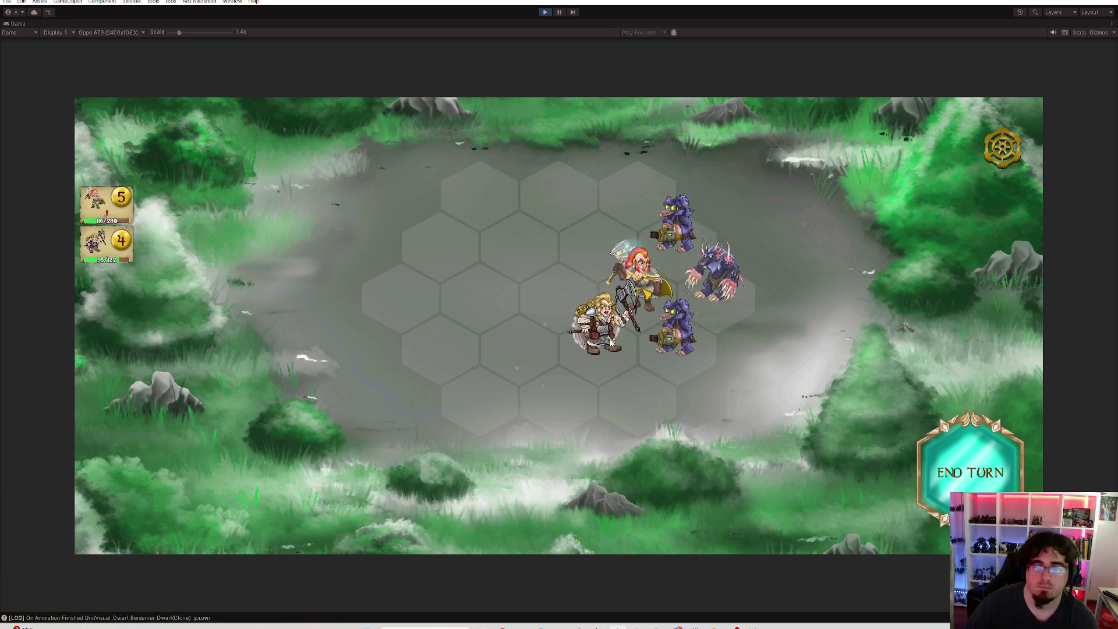
Defeat the remaining enemies with Perforating cut, Hammer Blow and an On foot move
click(680, 341)
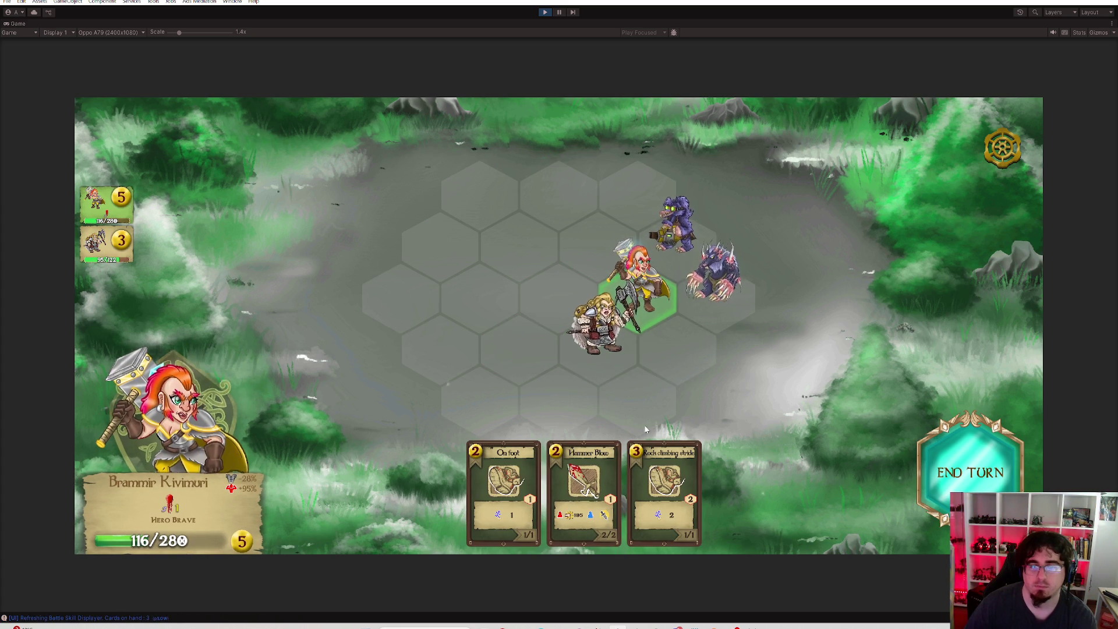
click(584, 489)
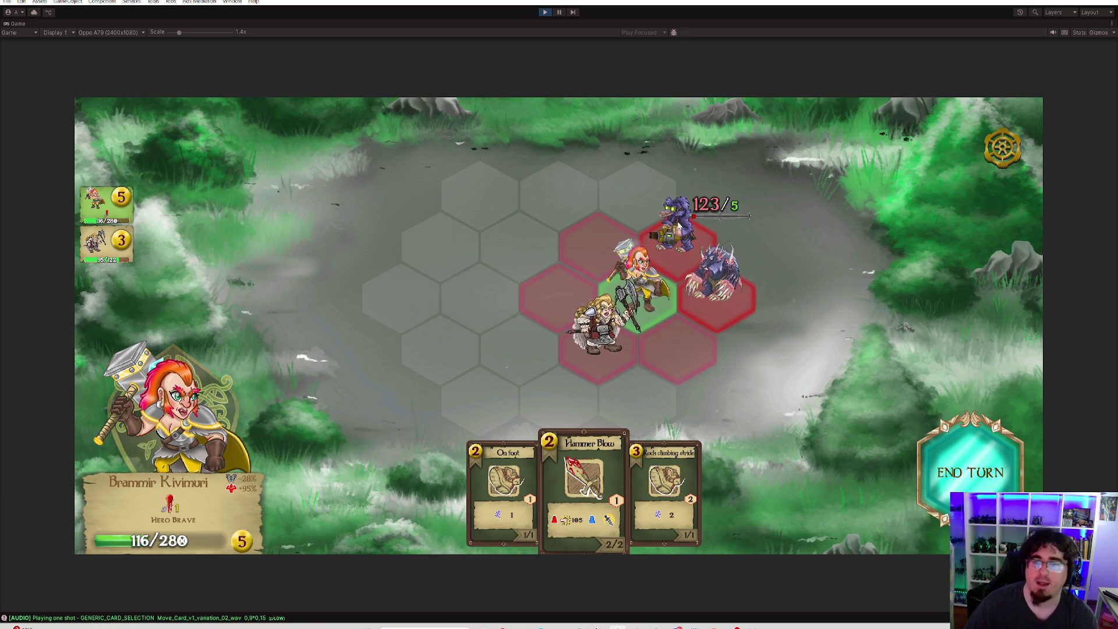
click(678, 228)
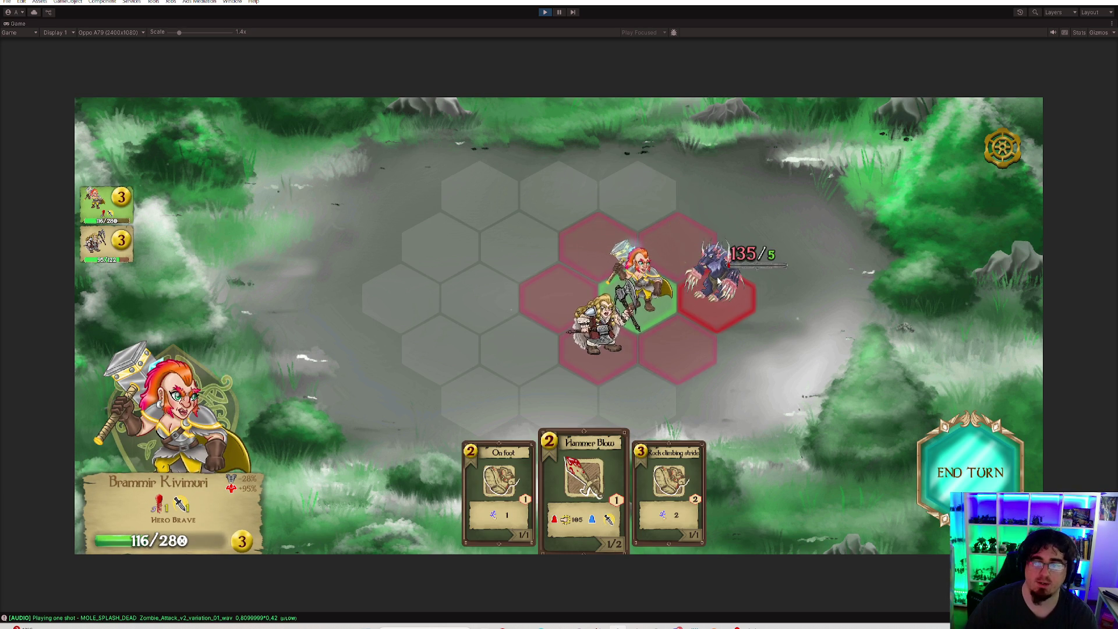
click(596, 338)
click(527, 458)
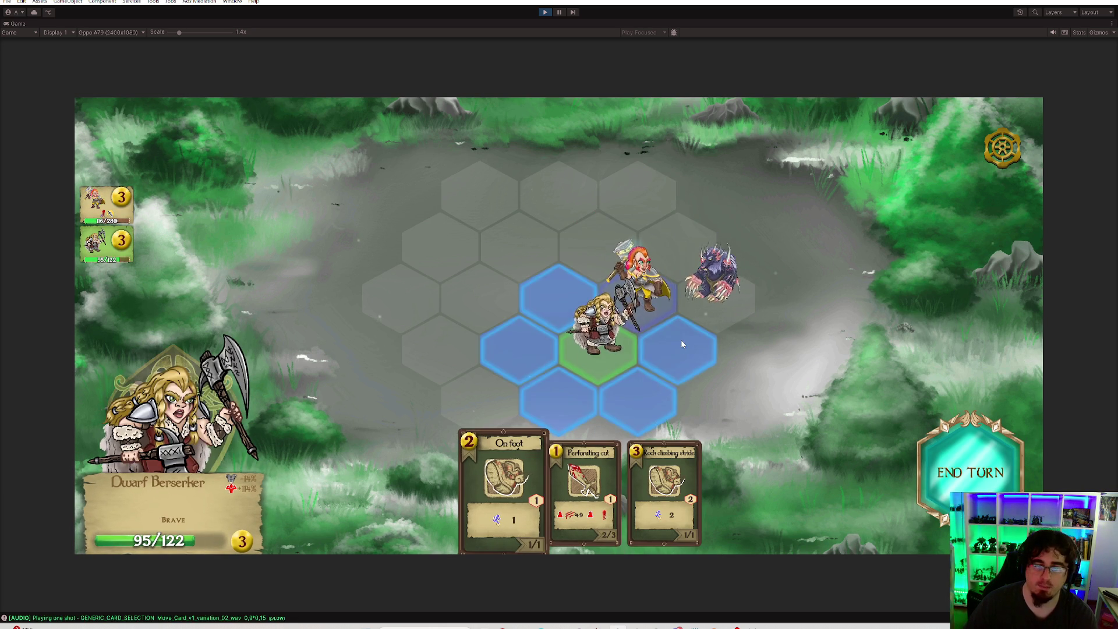
click(680, 340)
click(584, 483)
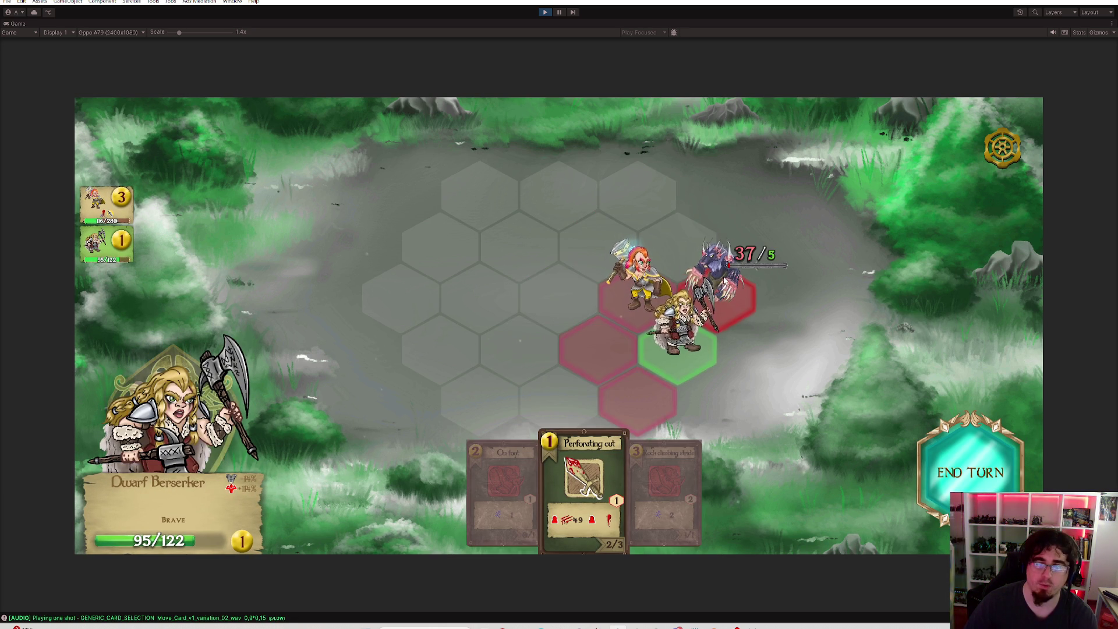
click(720, 287)
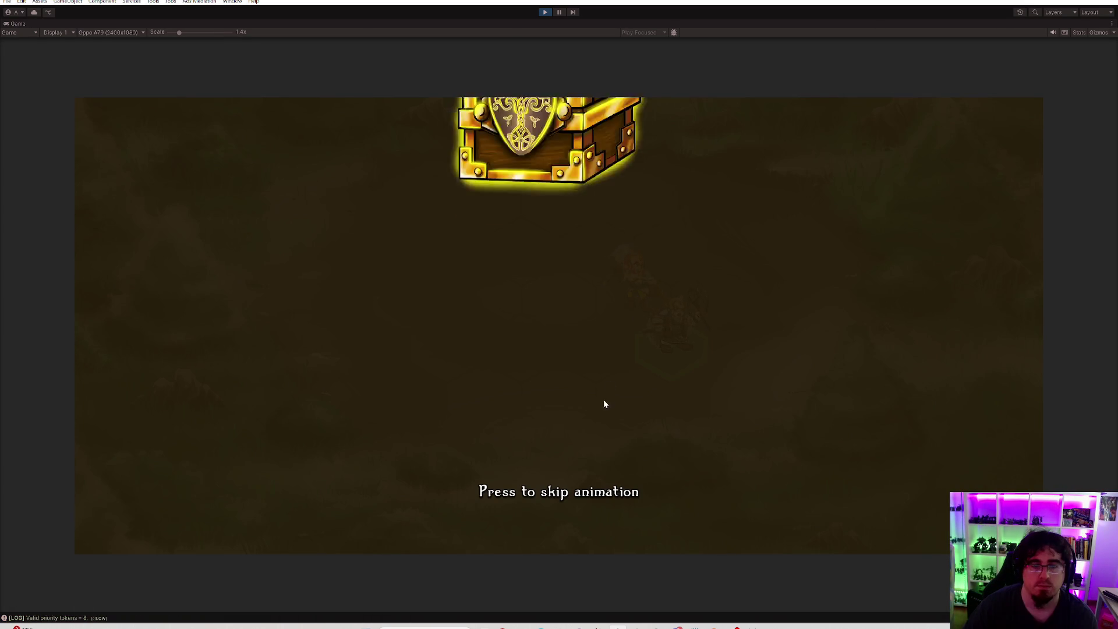
Skip through the reward chest and card rewards, then stop play mode
click(596, 402)
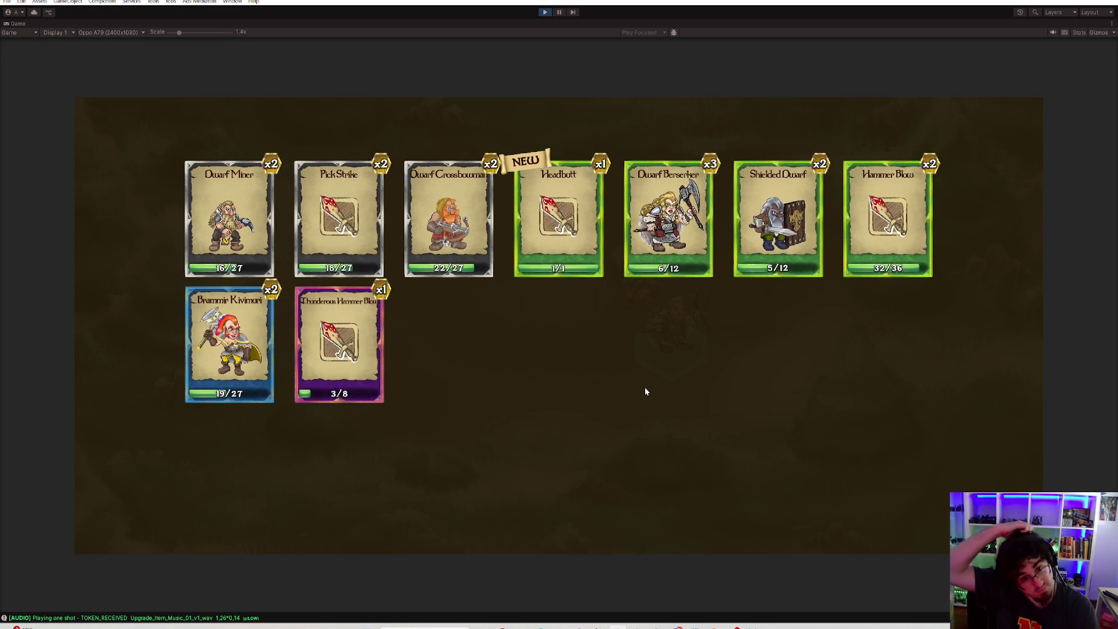
click(645, 379)
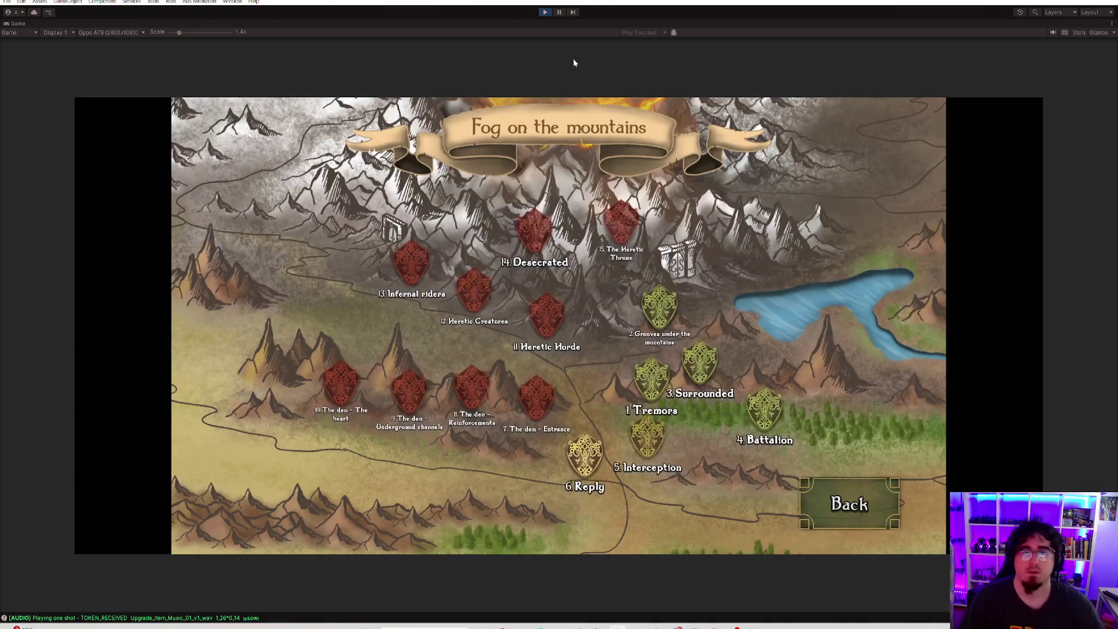
click(546, 13)
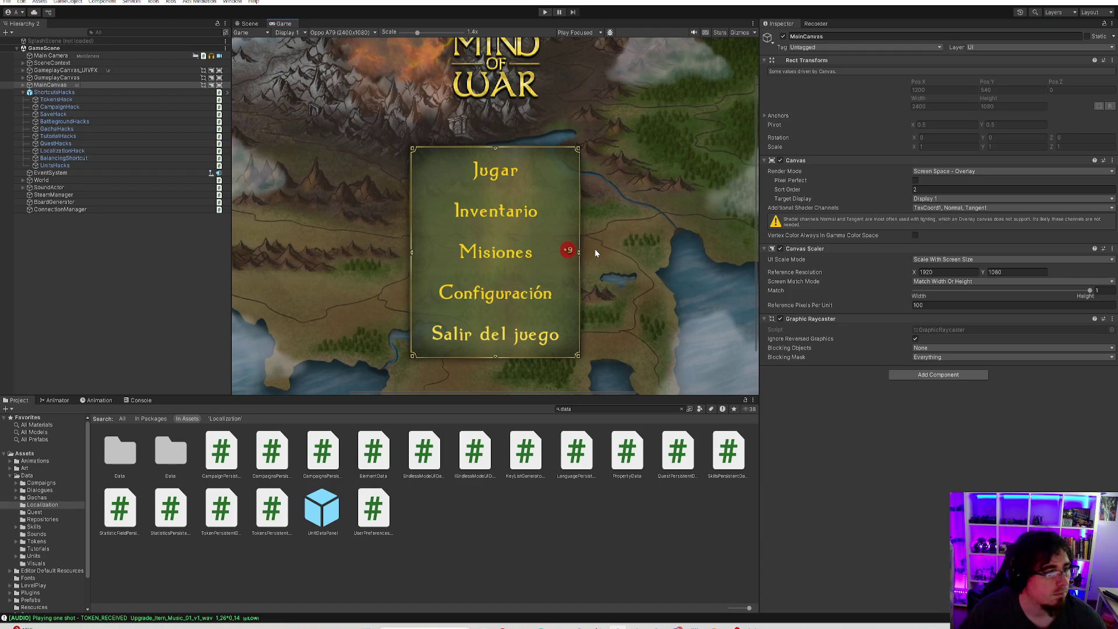
Clear the hierarchy selection and save the Mind of War project with File > Save Project
click(173, 242)
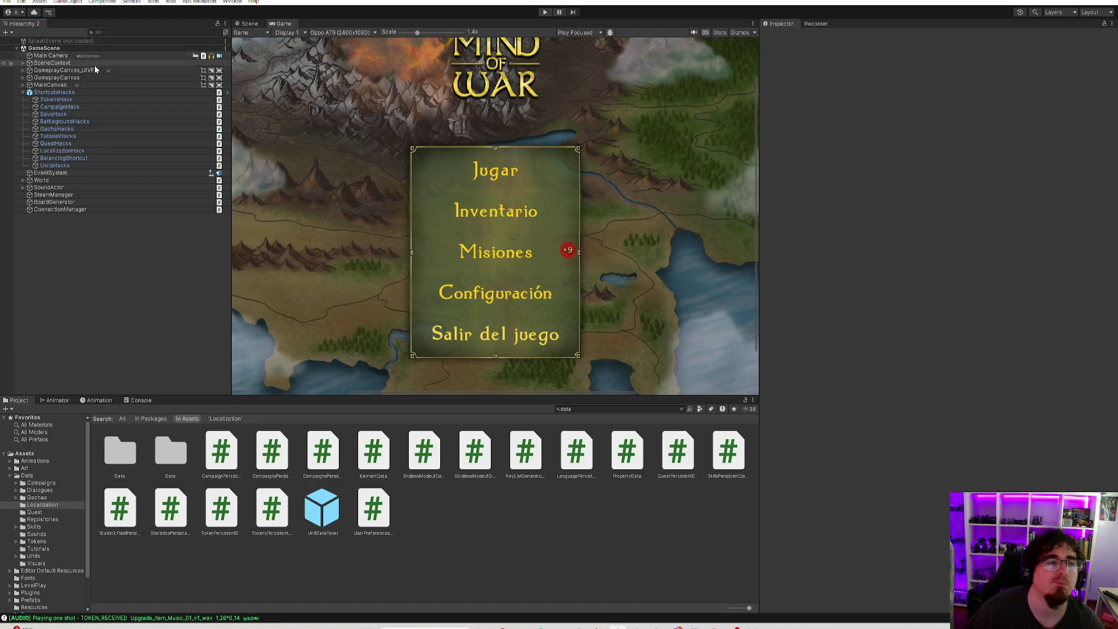
click(7, 3)
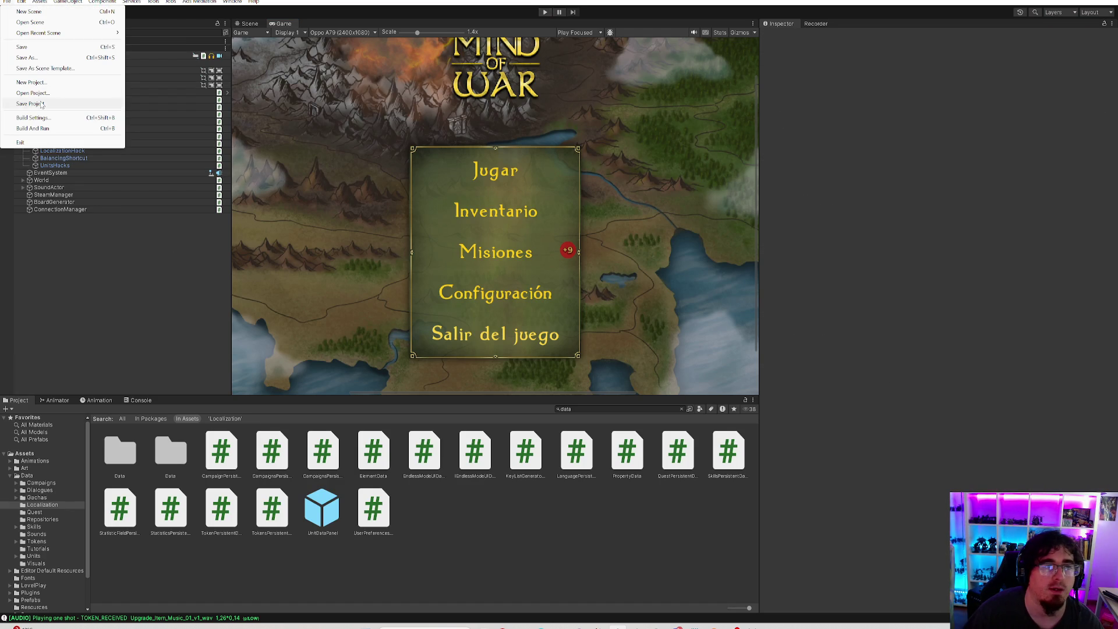
click(41, 105)
scroll(482, 133, down, 5)
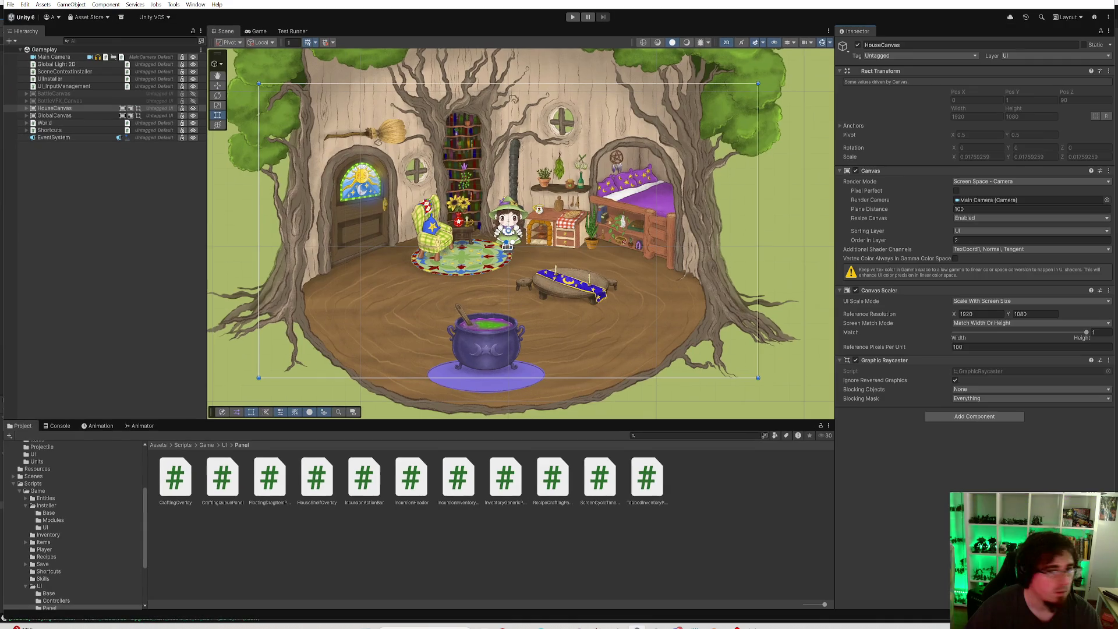
Run the Gameplay scene, drag the 6-count herb from the shelf toward the bag, and close the inventory
click(573, 18)
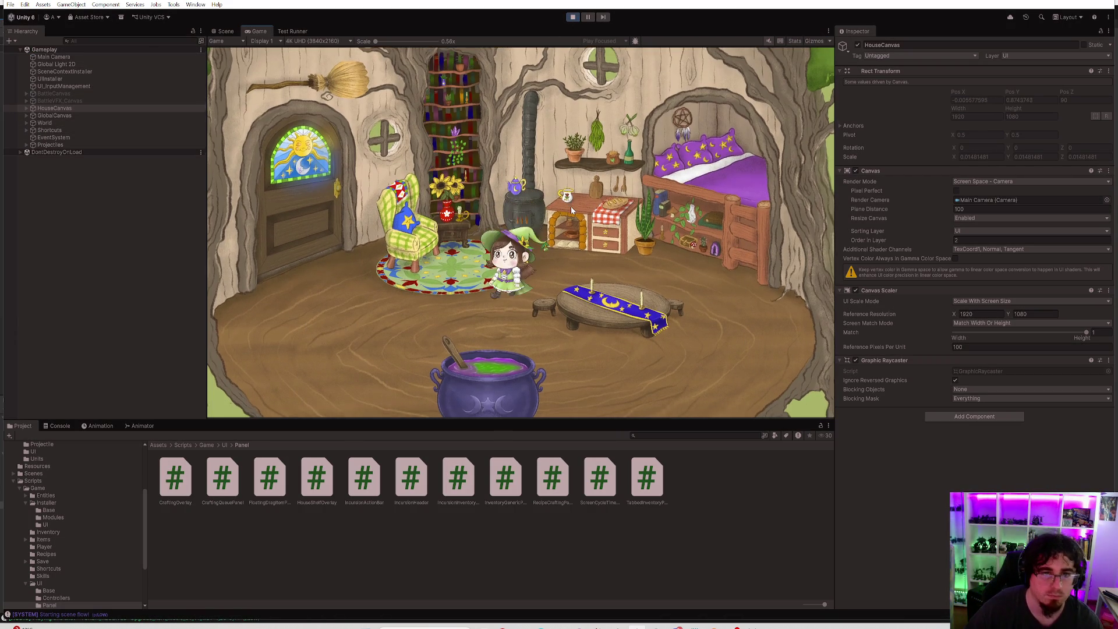
click(570, 206)
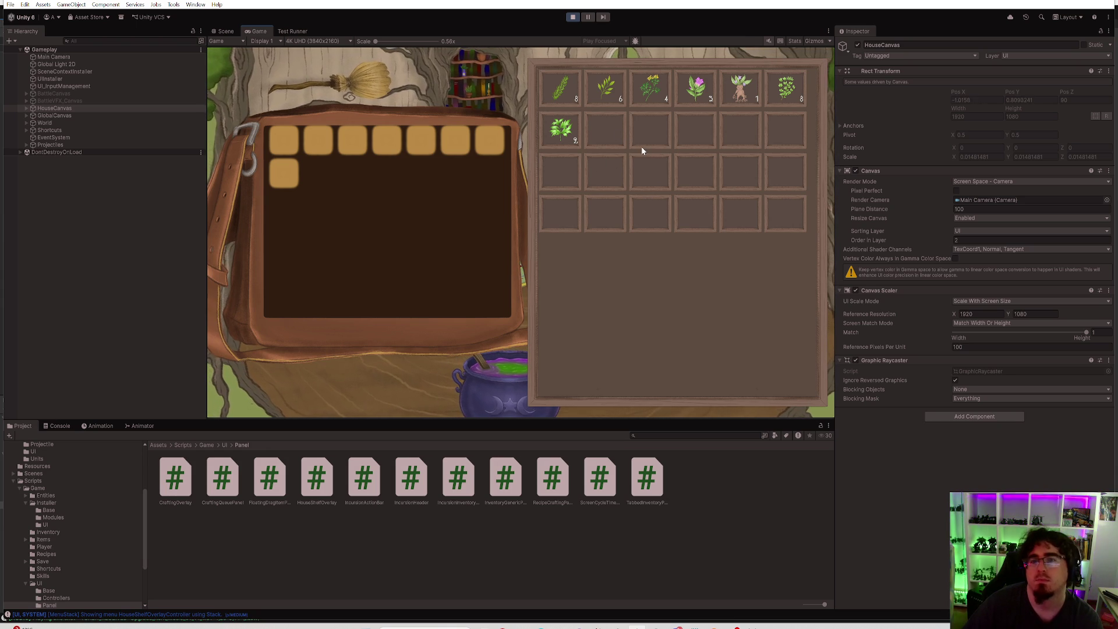
drag(611, 96, 384, 150)
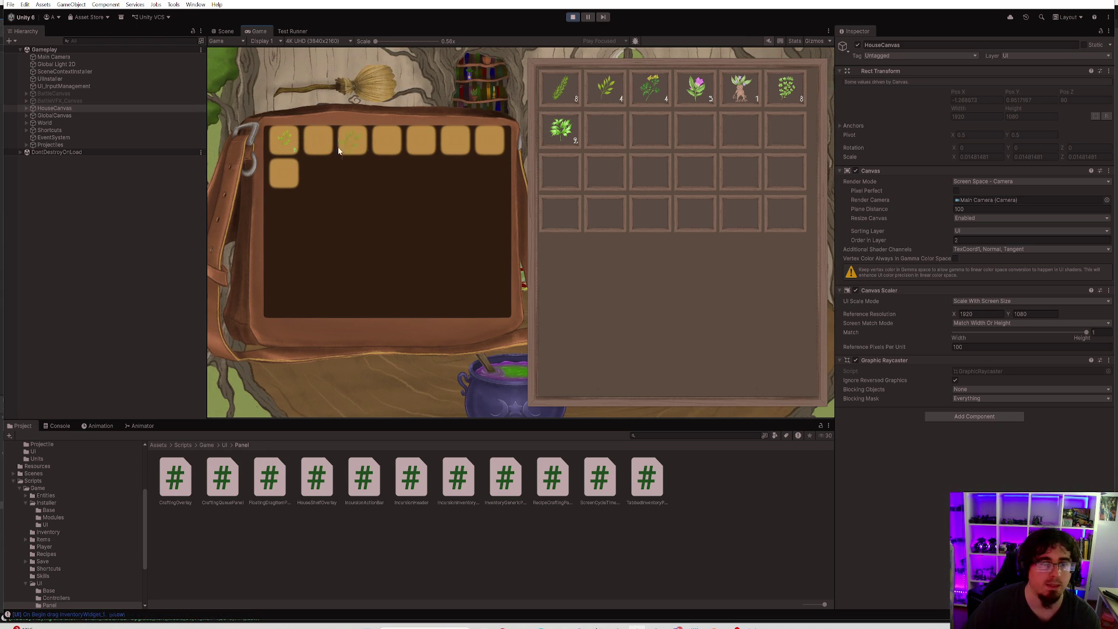
key(Escape)
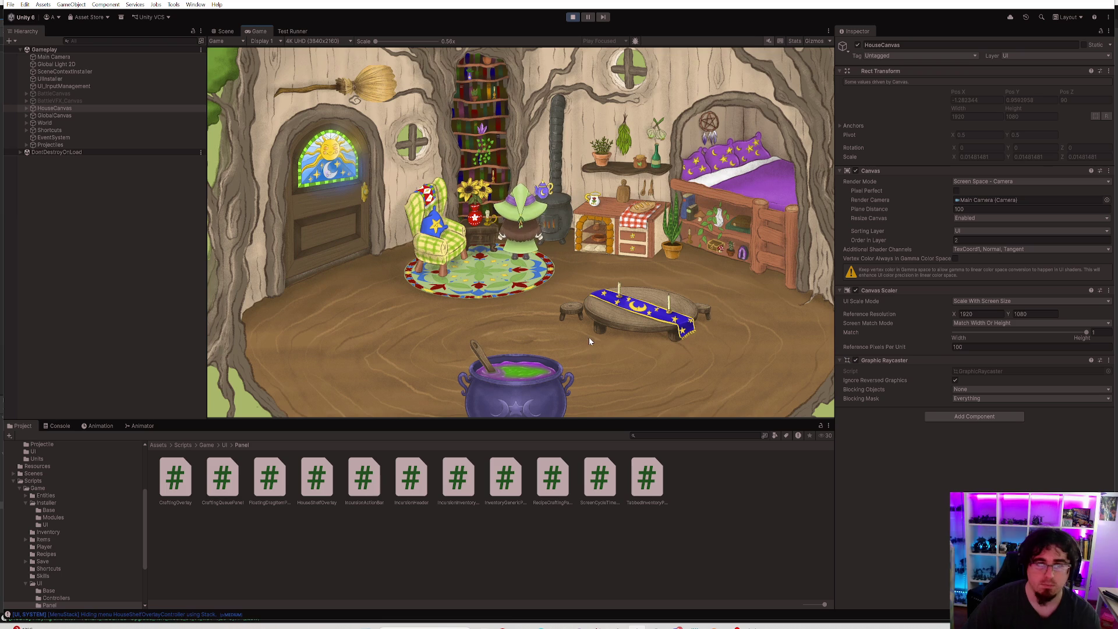
click(547, 336)
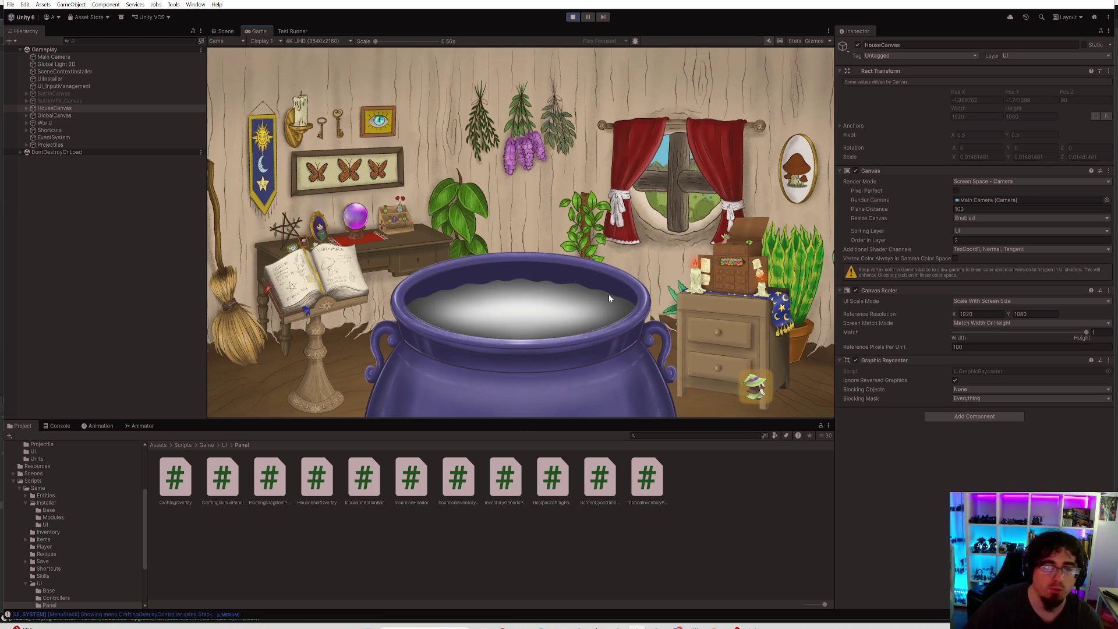
Add the mandrake and three grass stems to the cauldron's crafting slots, and maximize the game view
click(690, 287)
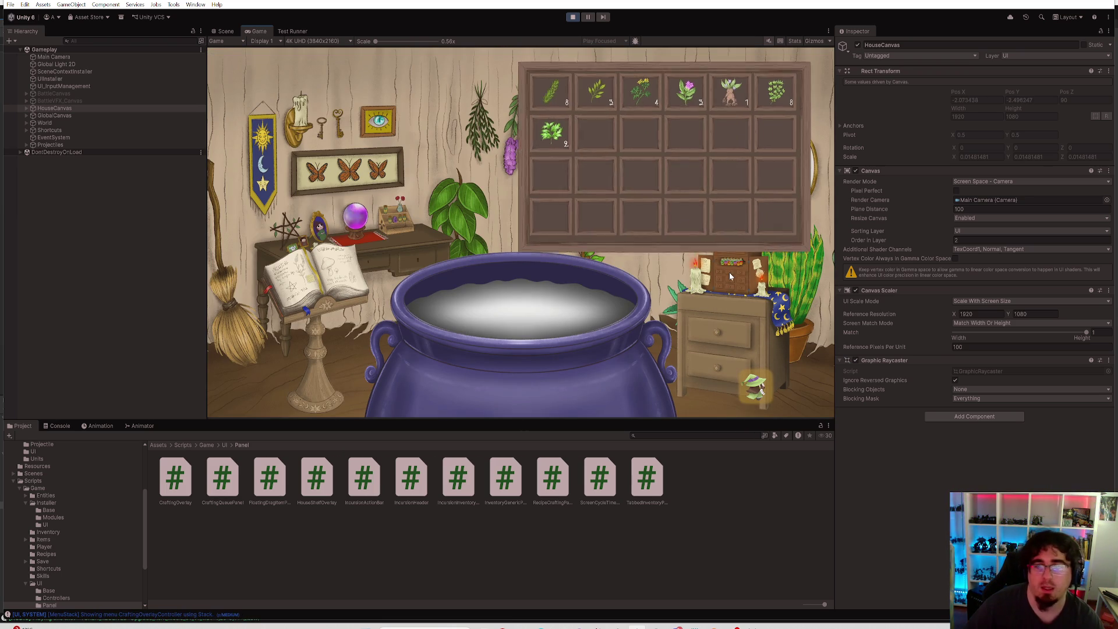
click(737, 99)
click(563, 92)
click(563, 92)
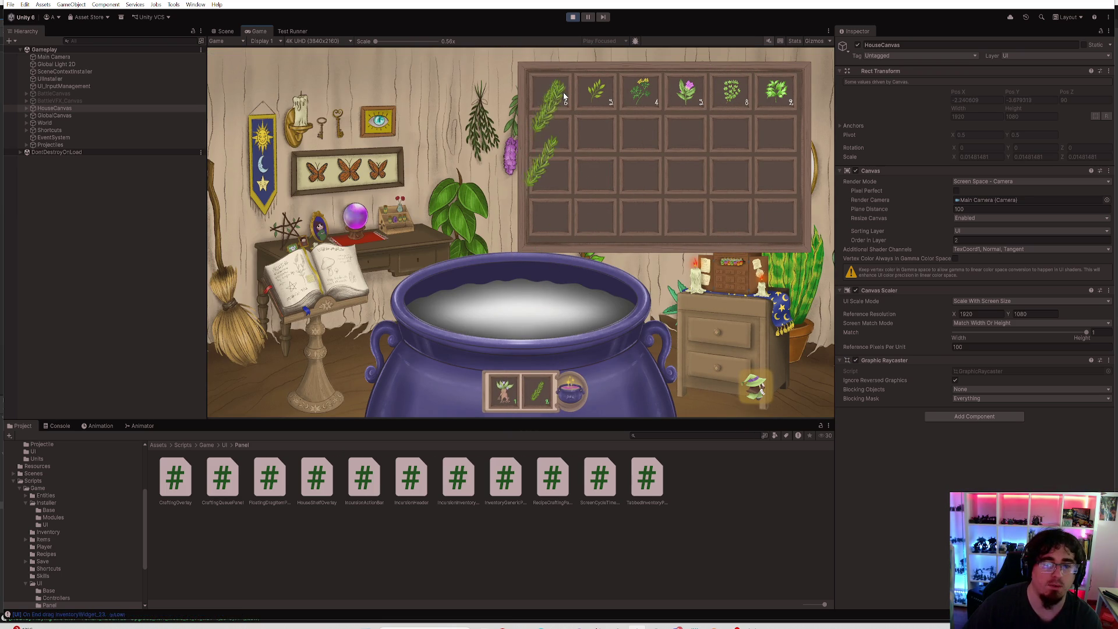
click(564, 92)
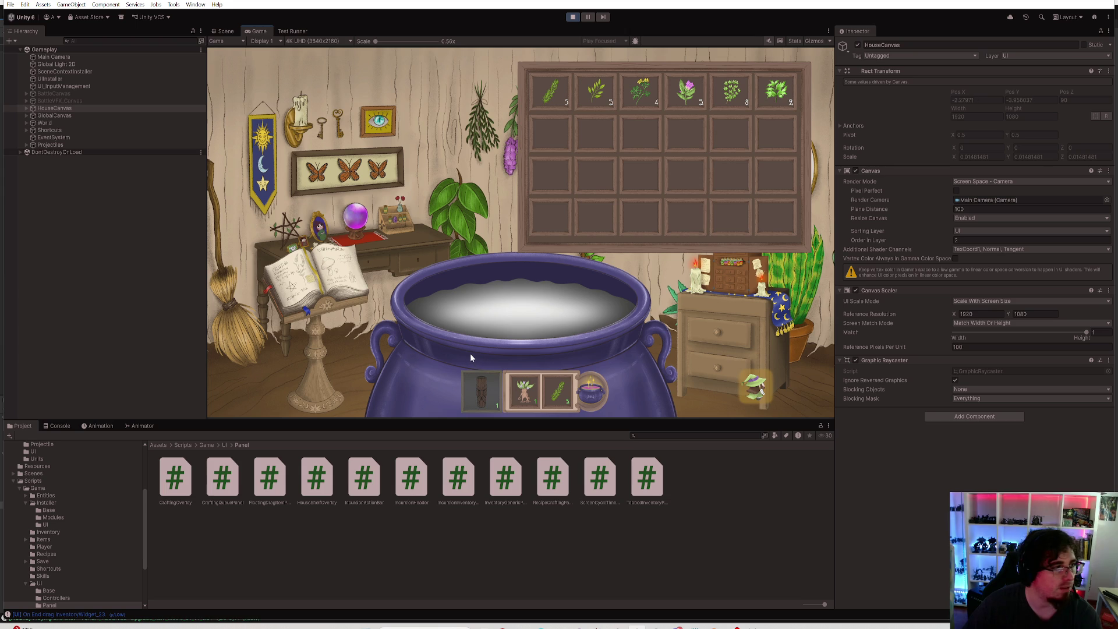
double_click(259, 32)
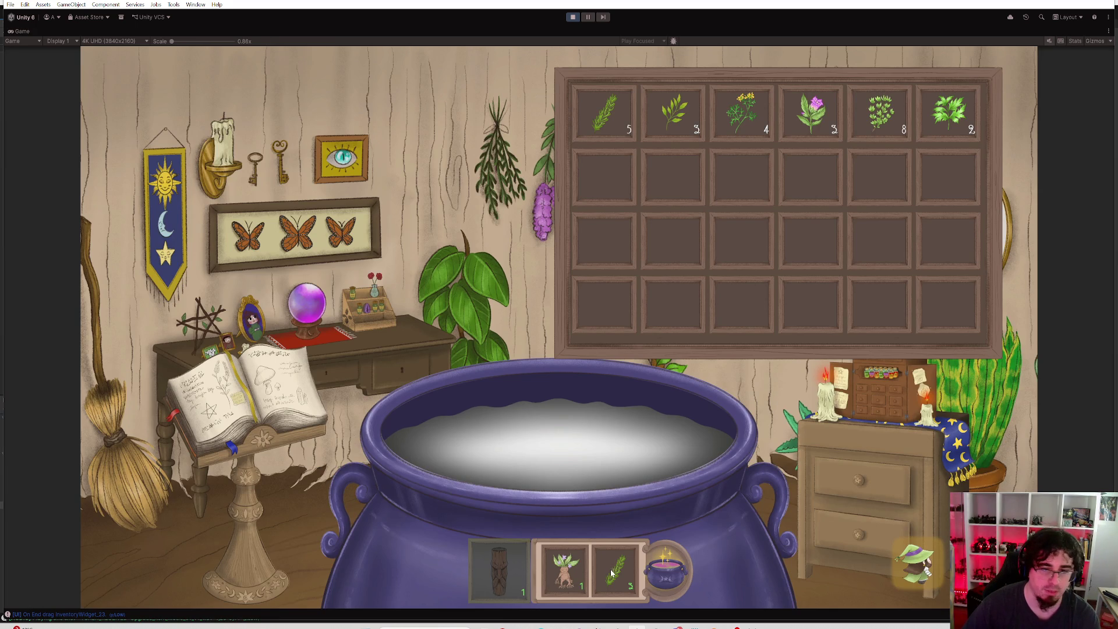
Swap the log for a grass stem, craft the totem, drop it into the cauldron, and close the close-up
click(595, 587)
mouse_move(603, 111)
mouse_down()
mouse_move(575, 316)
mouse_move(586, 499)
mouse_up()
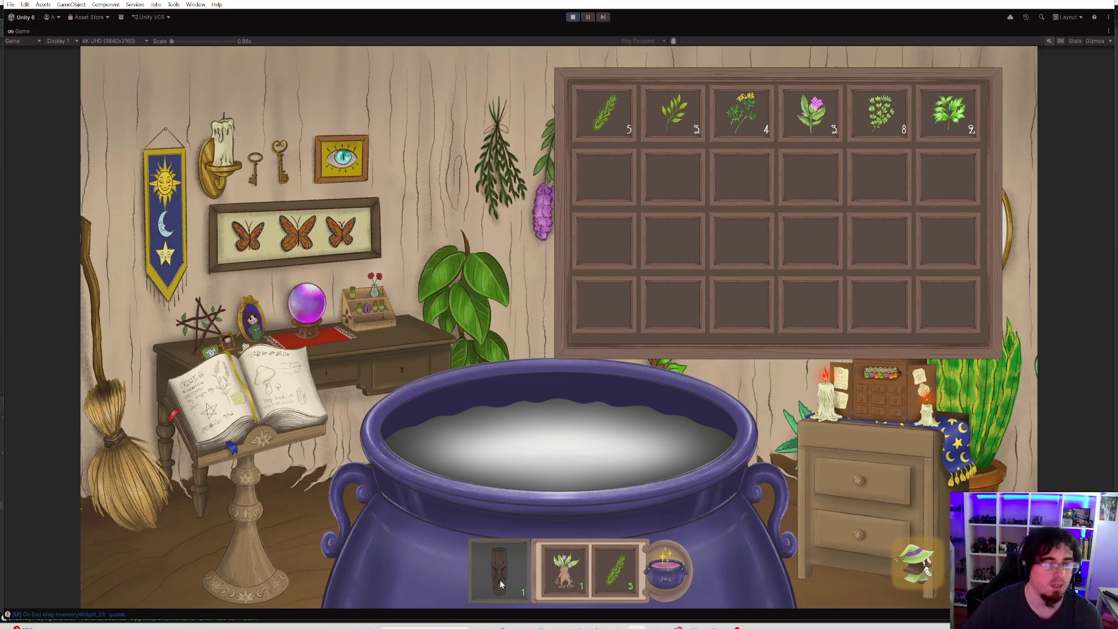
click(669, 576)
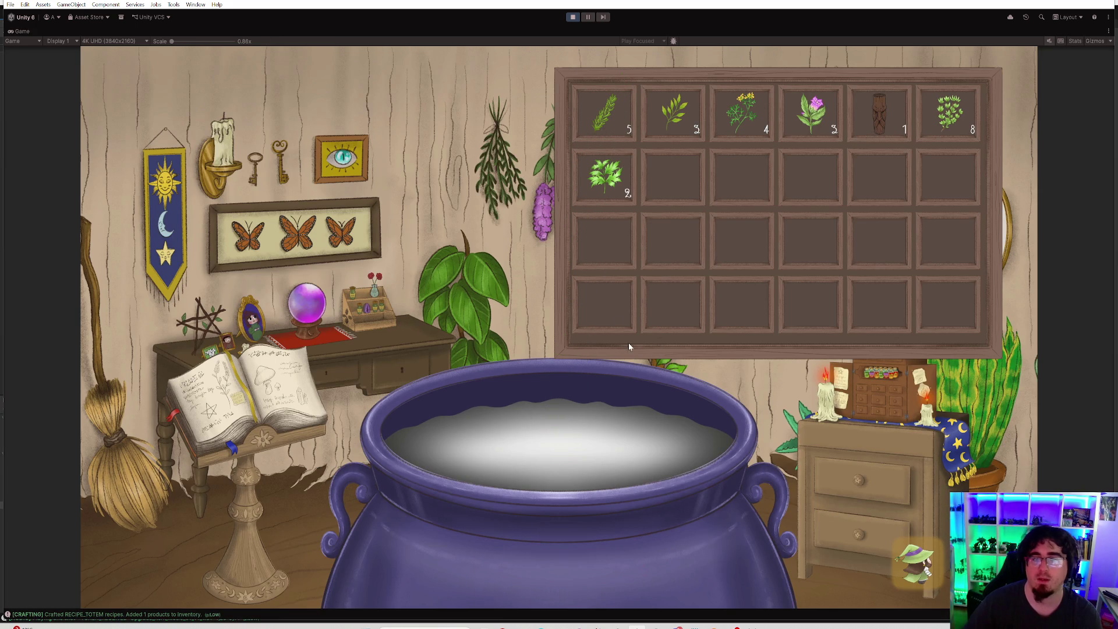
mouse_move(884, 103)
mouse_down()
mouse_move(740, 250)
mouse_move(680, 453)
mouse_up()
click(588, 550)
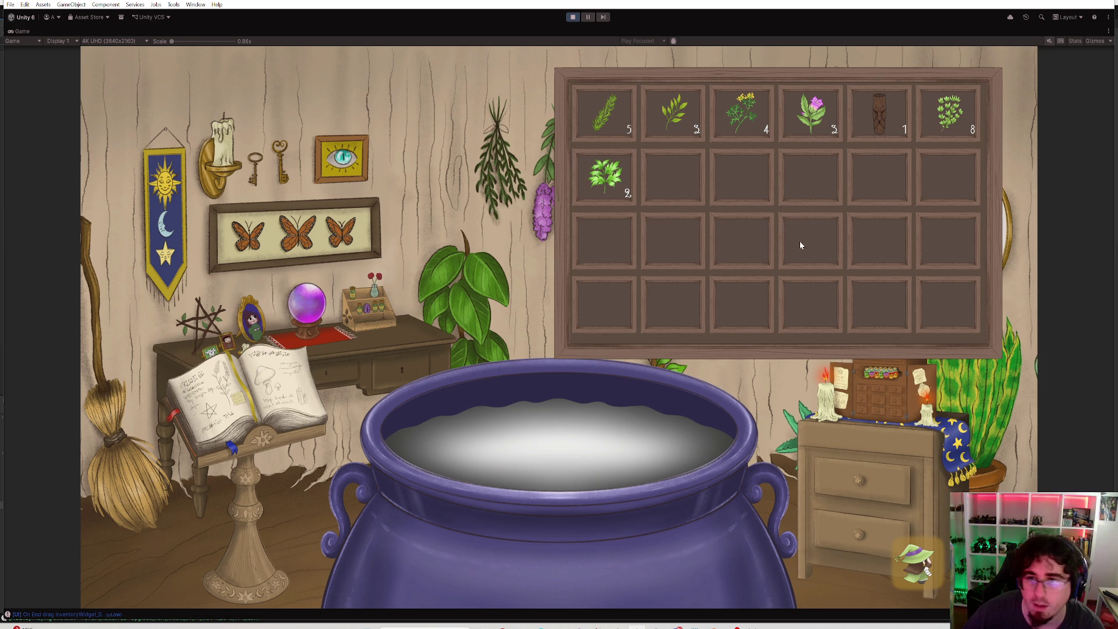
drag(870, 106, 869, 109)
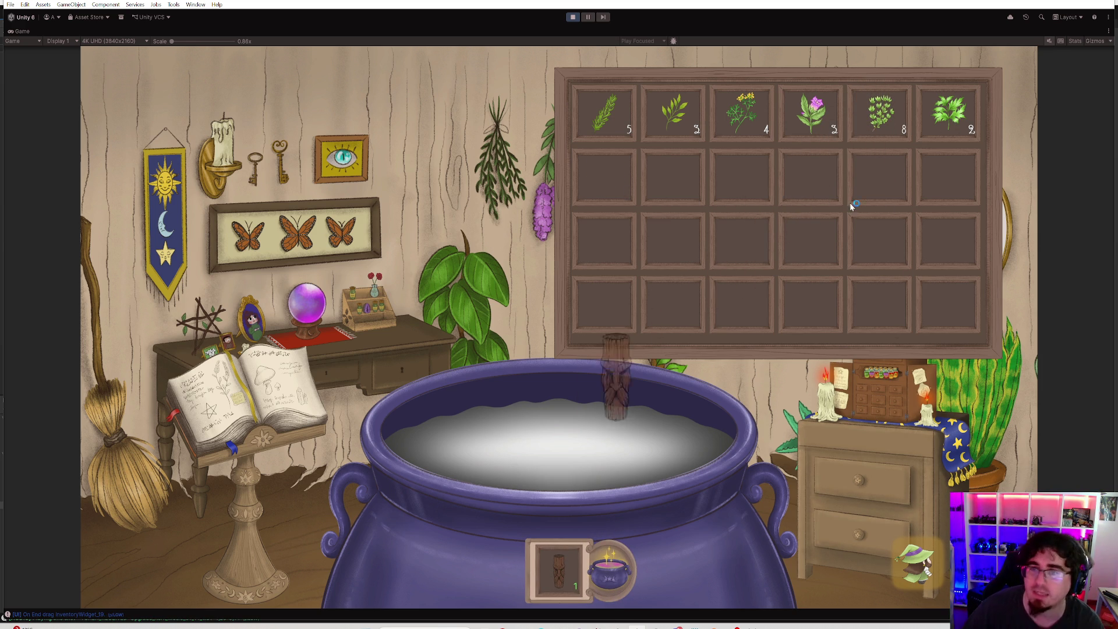
click(943, 557)
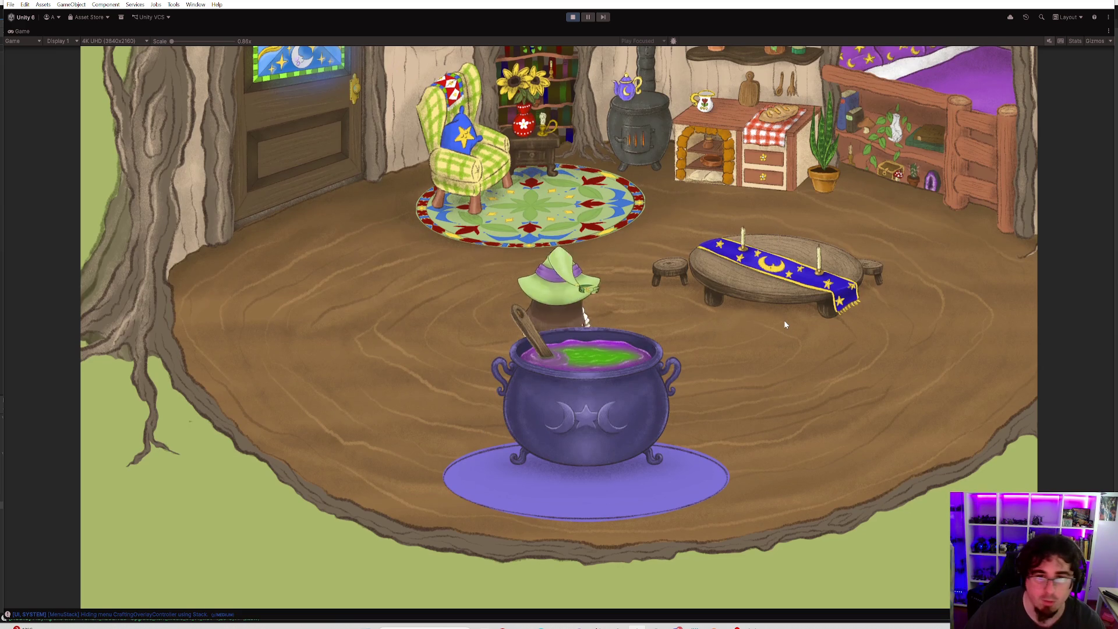
Move the wooden totem from the shelf into the bag and walk the witch outdoors
key(i)
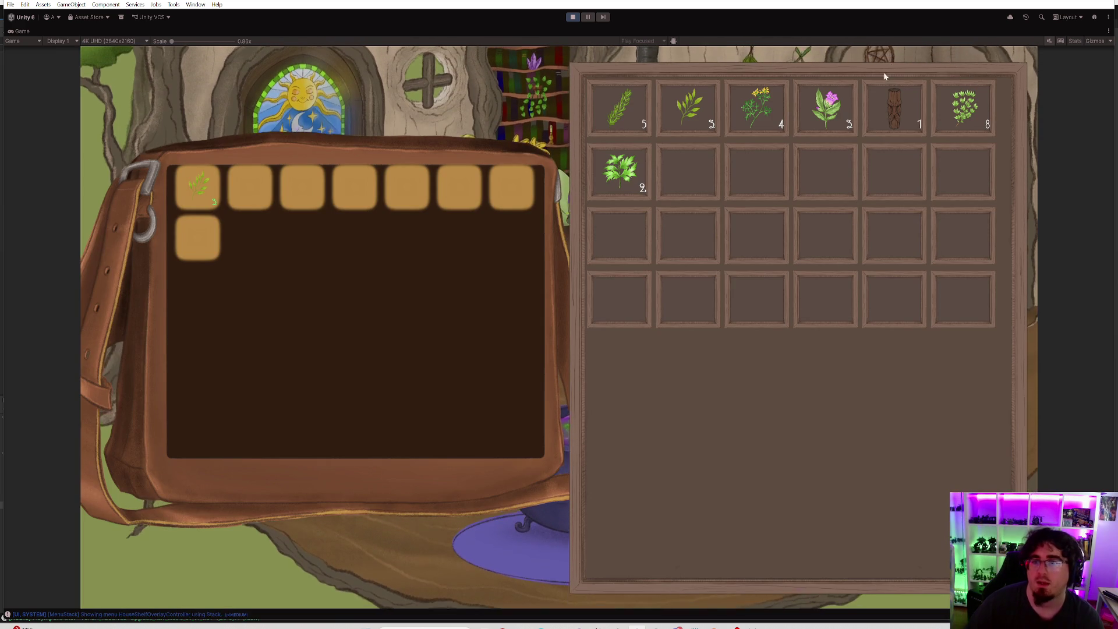
mouse_move(894, 110)
mouse_down()
mouse_move(399, 180)
mouse_move(892, 101)
mouse_move(508, 198)
mouse_move(249, 192)
mouse_up()
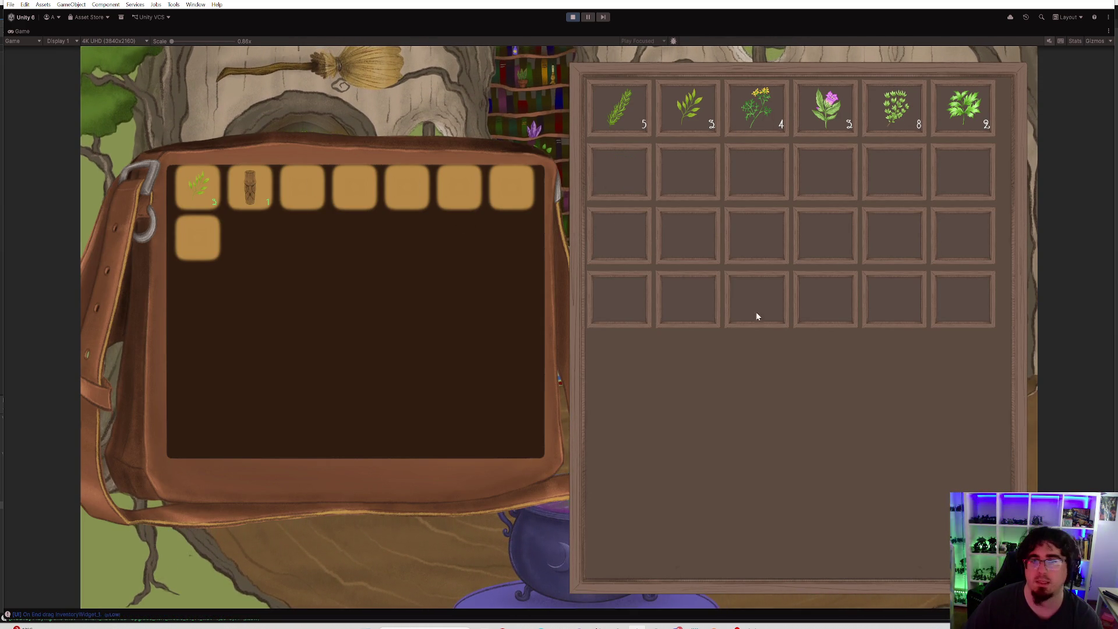
key(Escape)
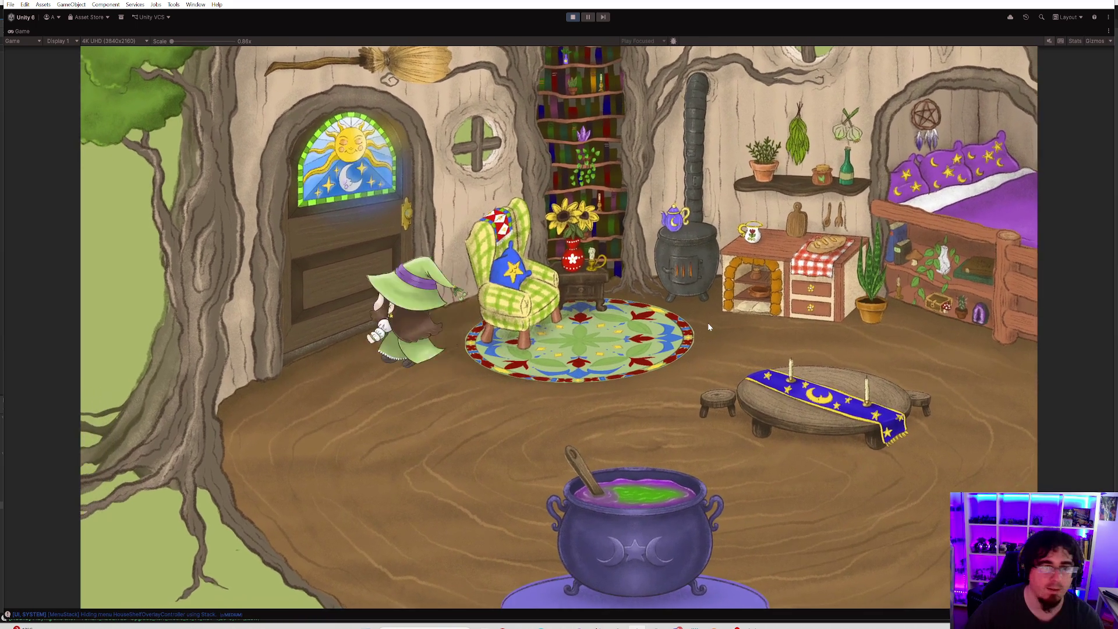
key(e)
click(928, 539)
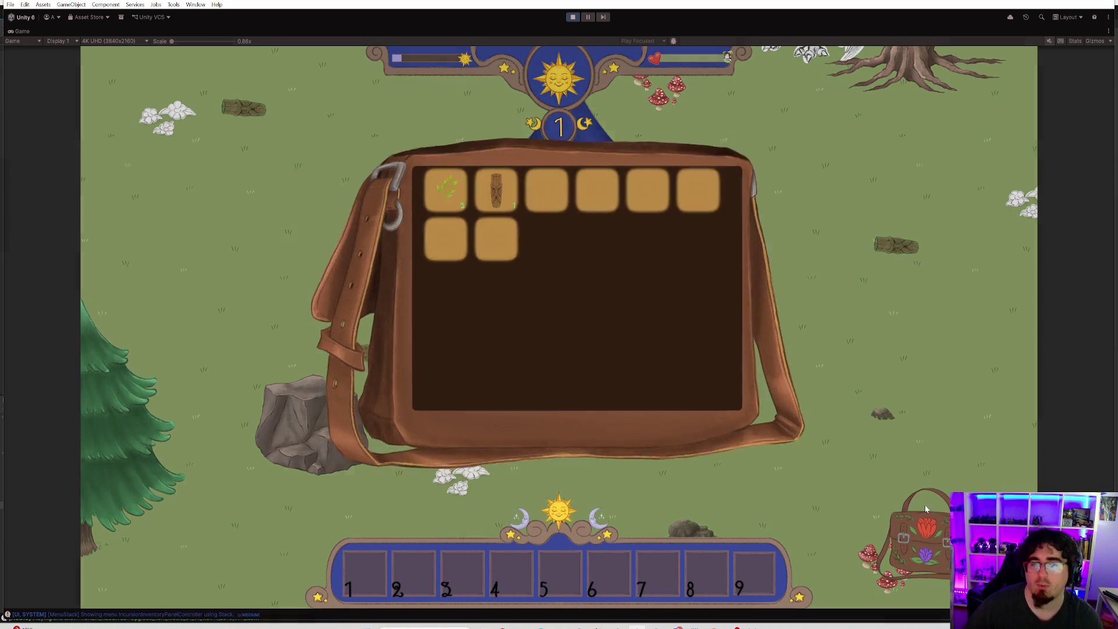
Put the log in hotbar slot 1 and place it as a turret below the witch
mouse_move(492, 182)
mouse_down()
mouse_move(492, 222)
mouse_move(366, 566)
mouse_up()
key(Escape)
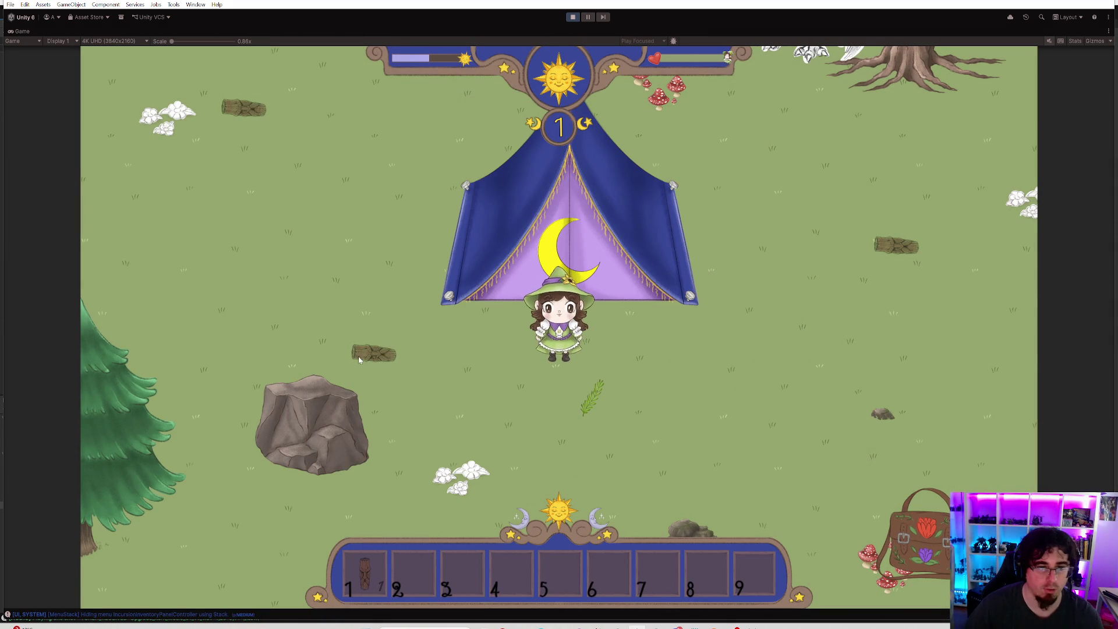
key(s)
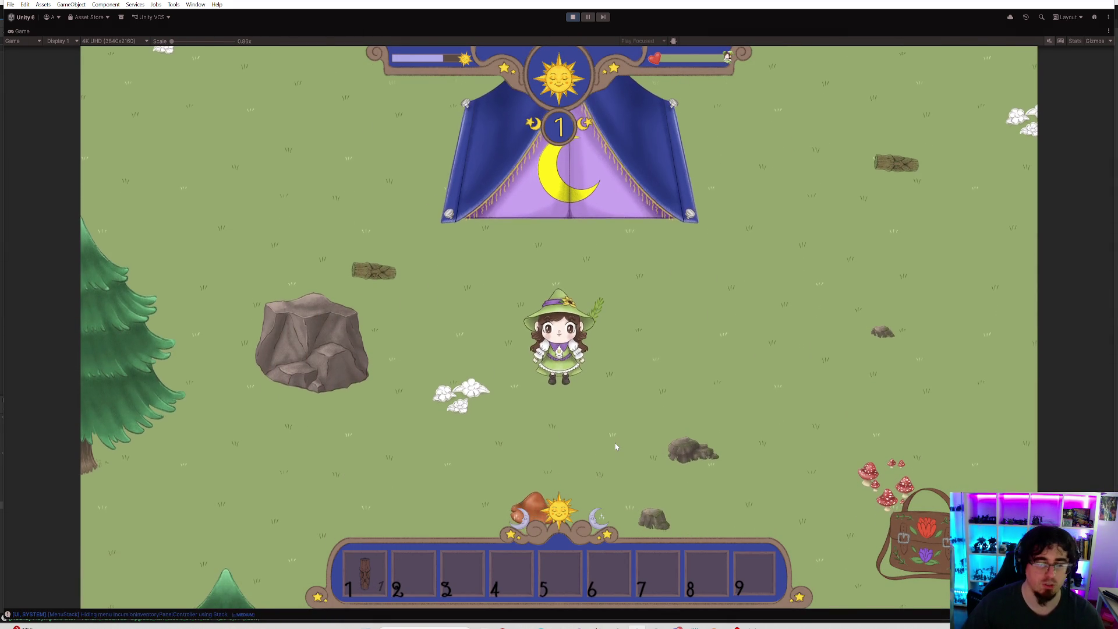
click(616, 446)
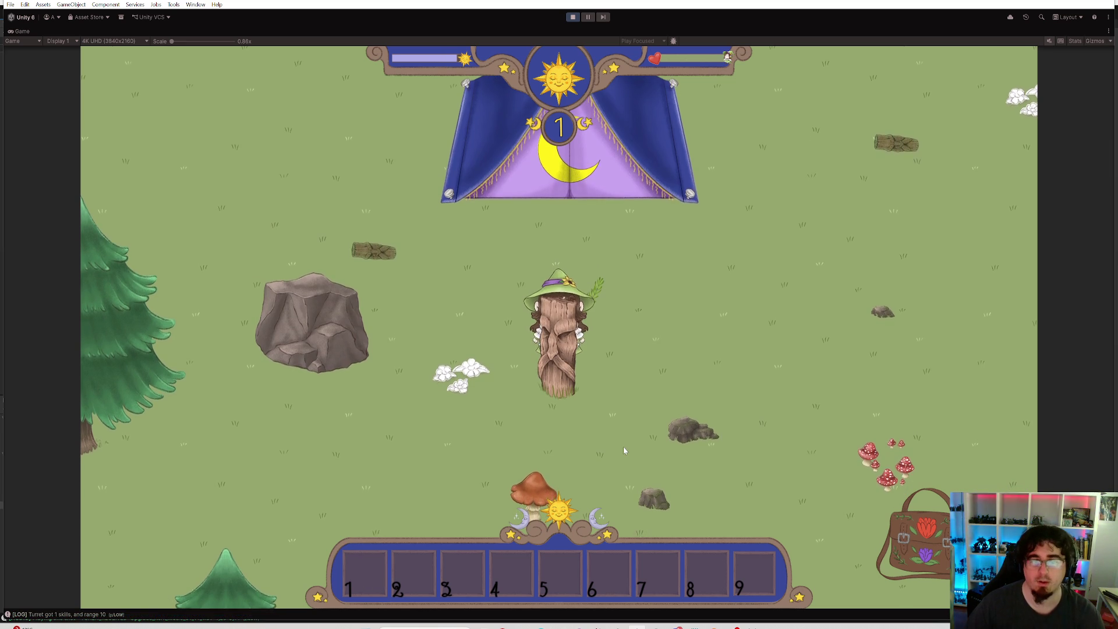
key(a)
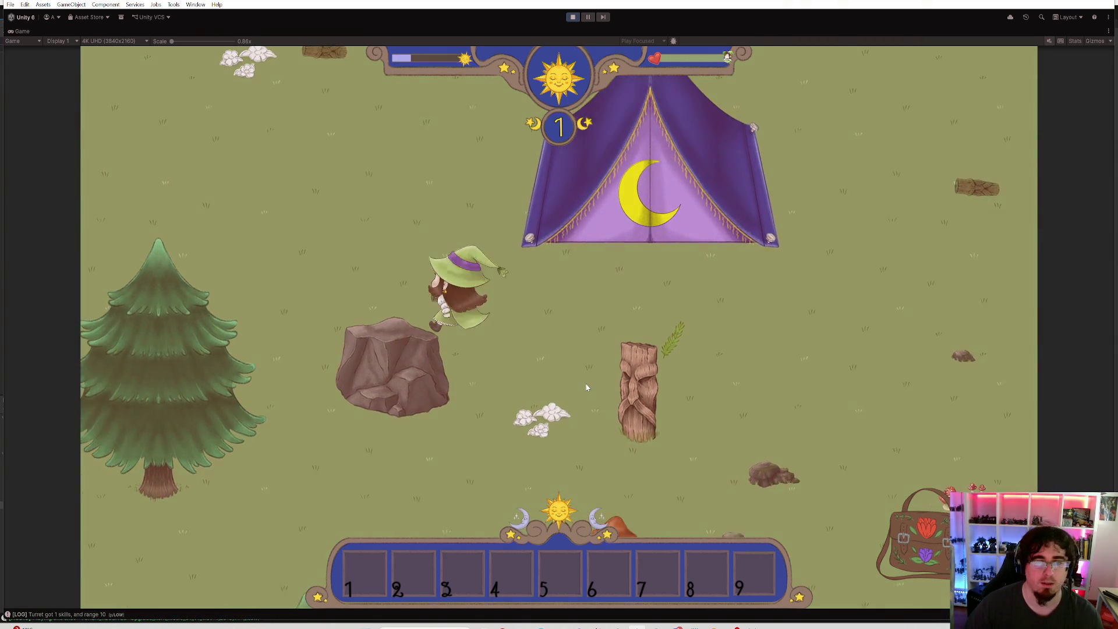
key(w)
key(a)
key(w)
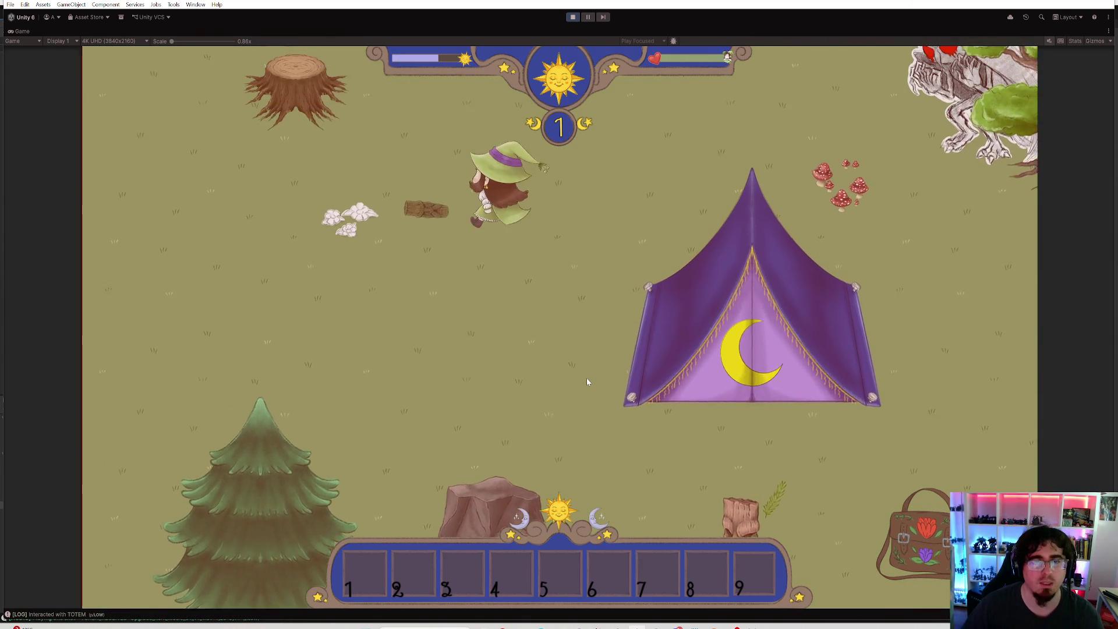
Load another log into hotbar slot 1 and place it as a totem in front of the tent
click(912, 542)
drag(489, 177, 362, 575)
key(Escape)
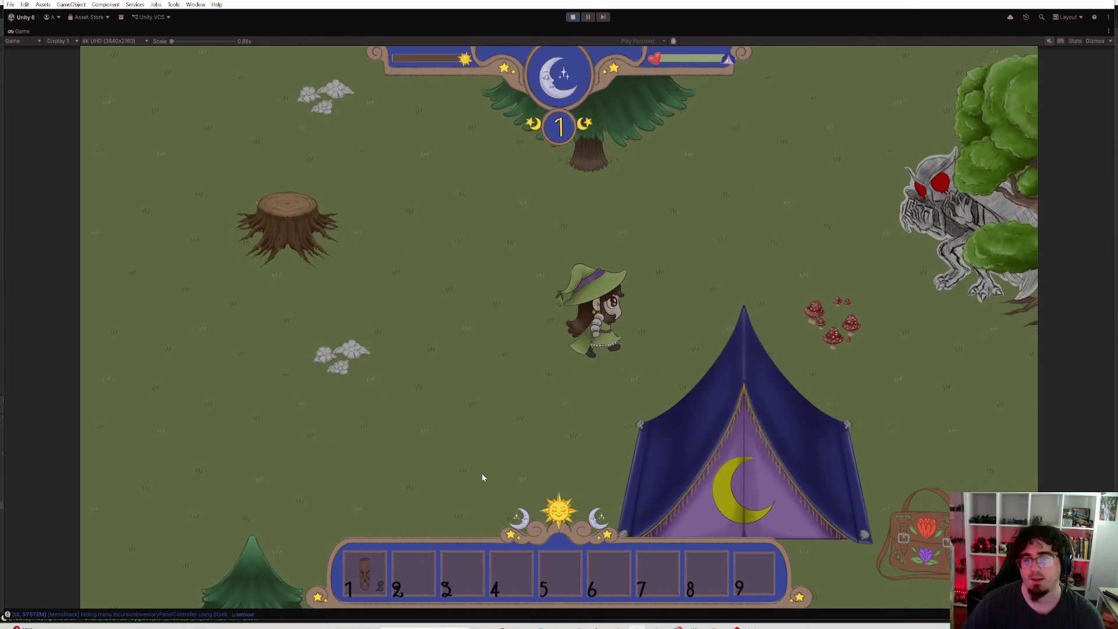
key(d)
key(w)
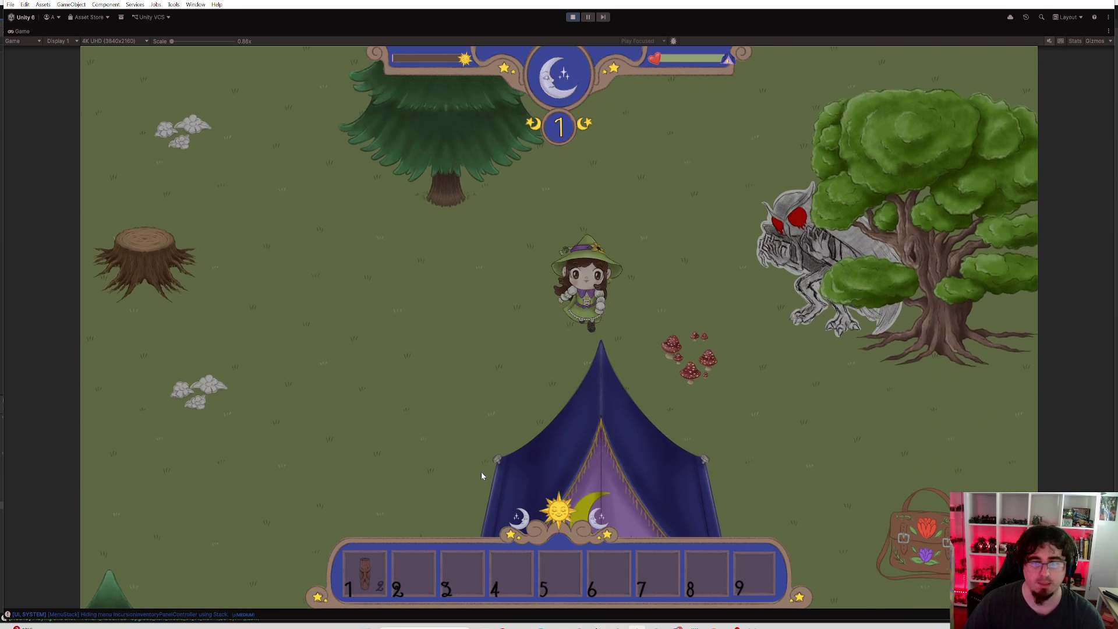
key(d)
key(s)
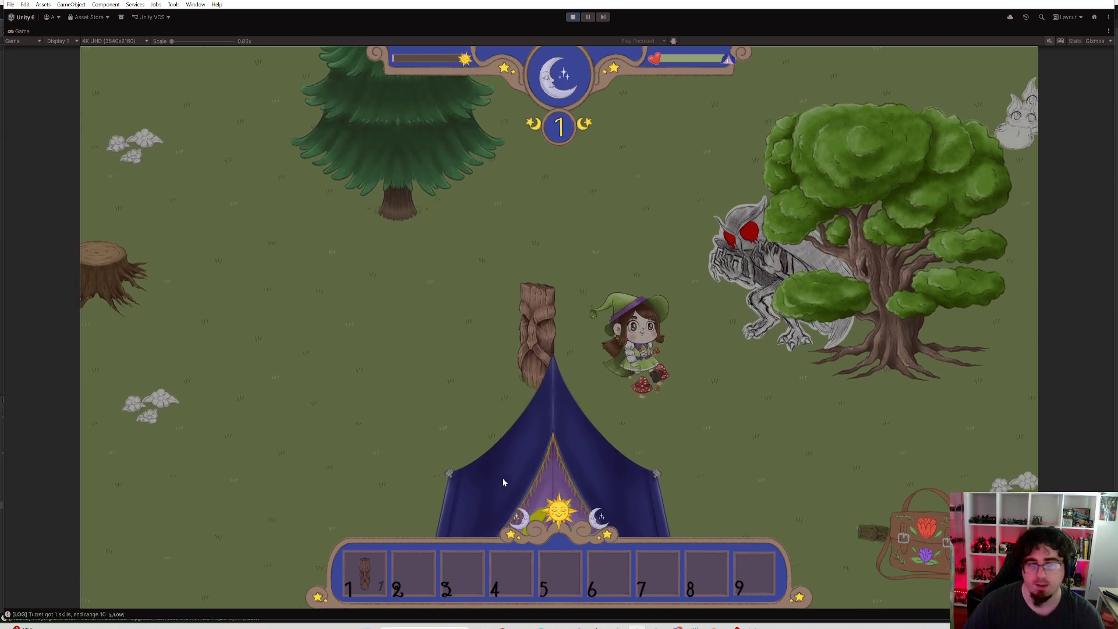
key(s)
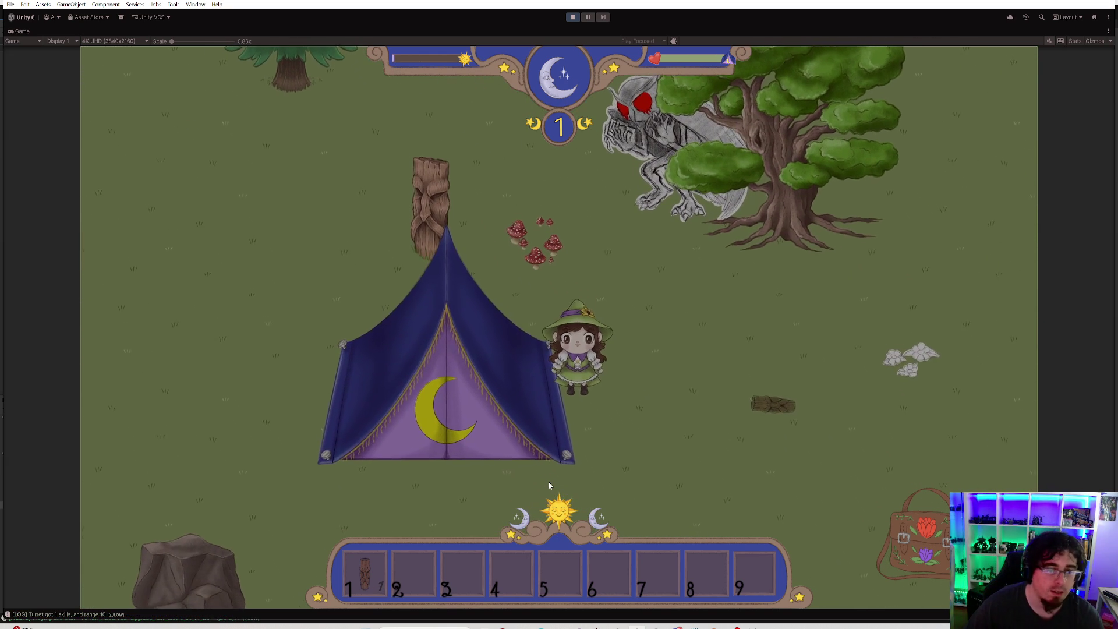
key(w)
key(a)
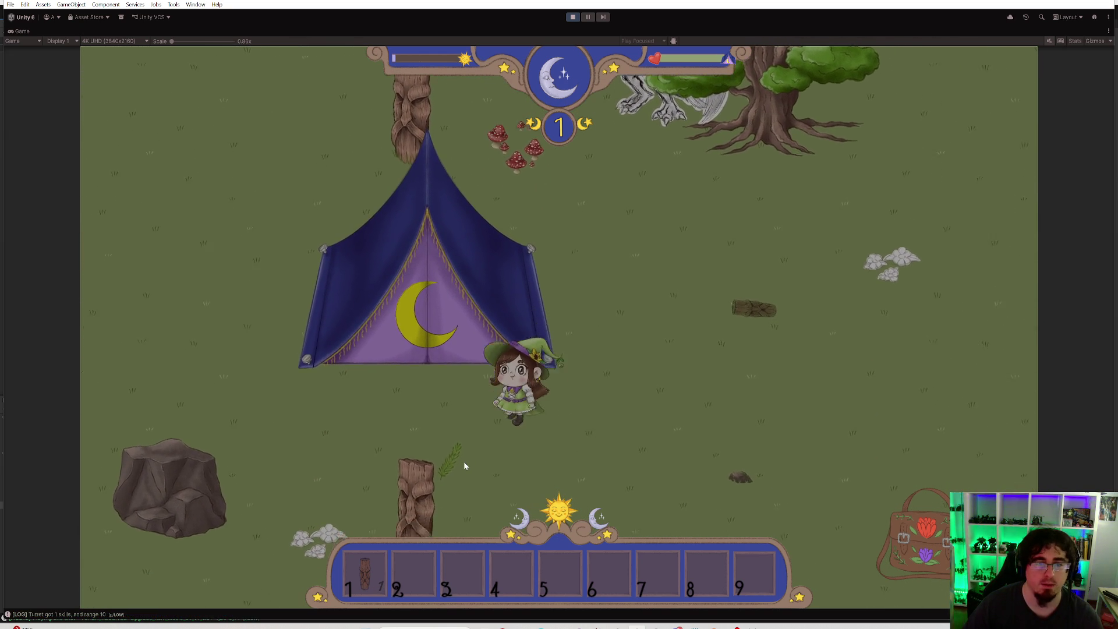
key(w)
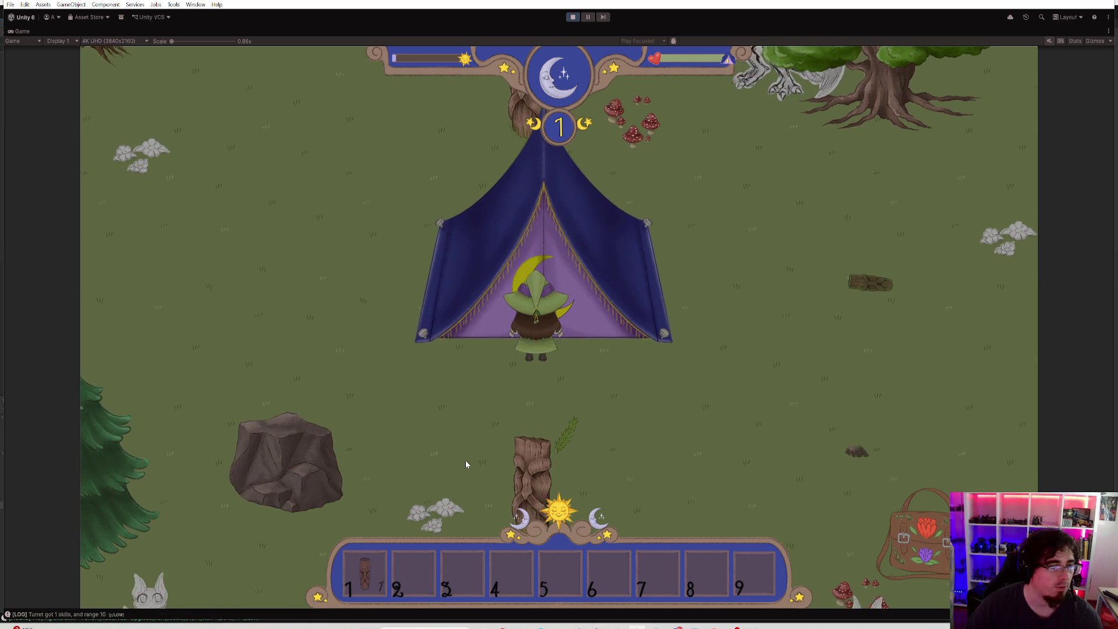
key(e)
Walk the witch around the tent until day 2 begins
key(d)
key(s)
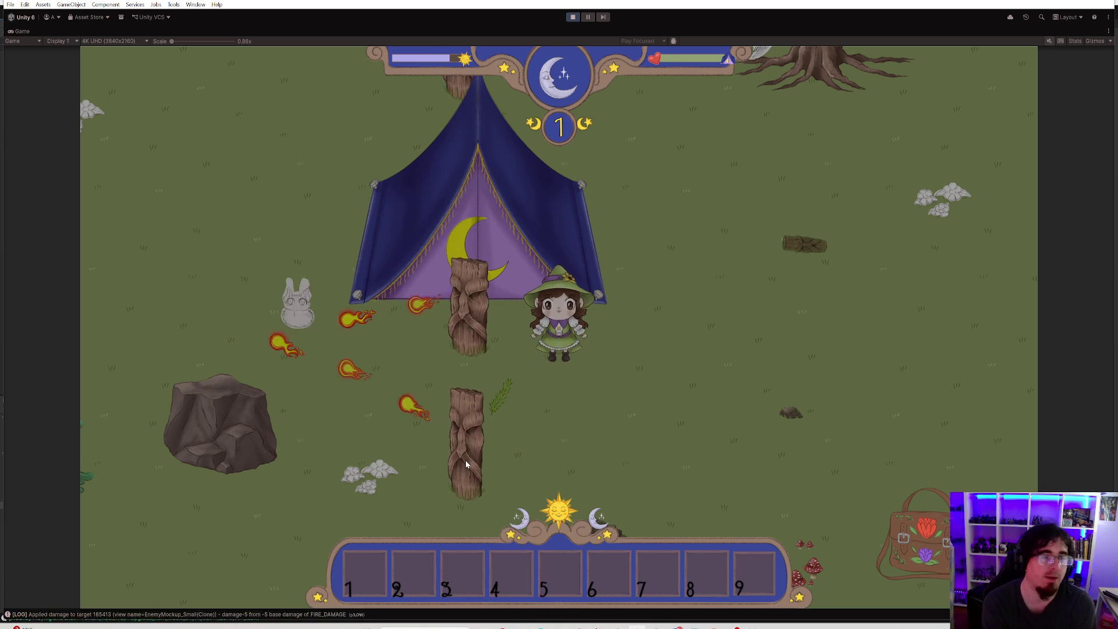
key(w)
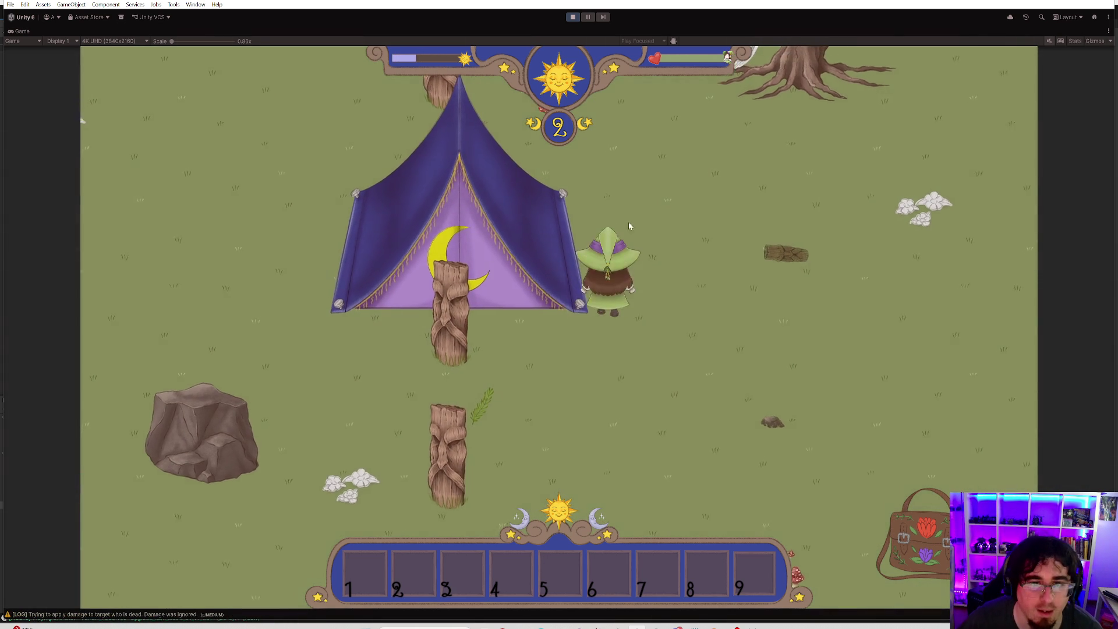
key(w)
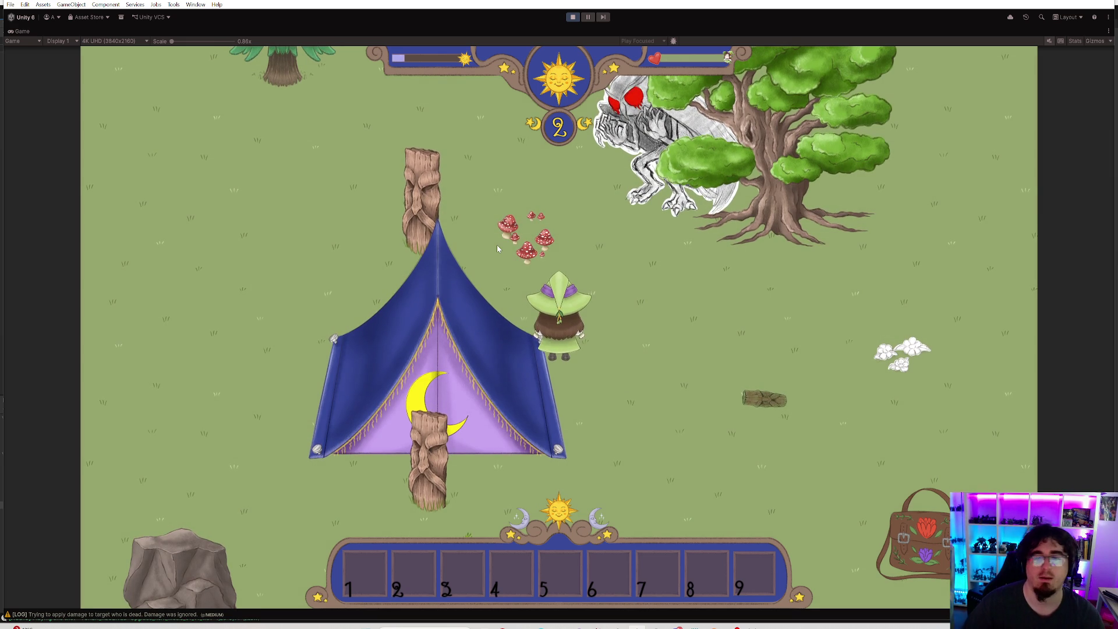
Walk the witch across the meadow, check her bag twice, then stop the running game
key(d)
key(s)
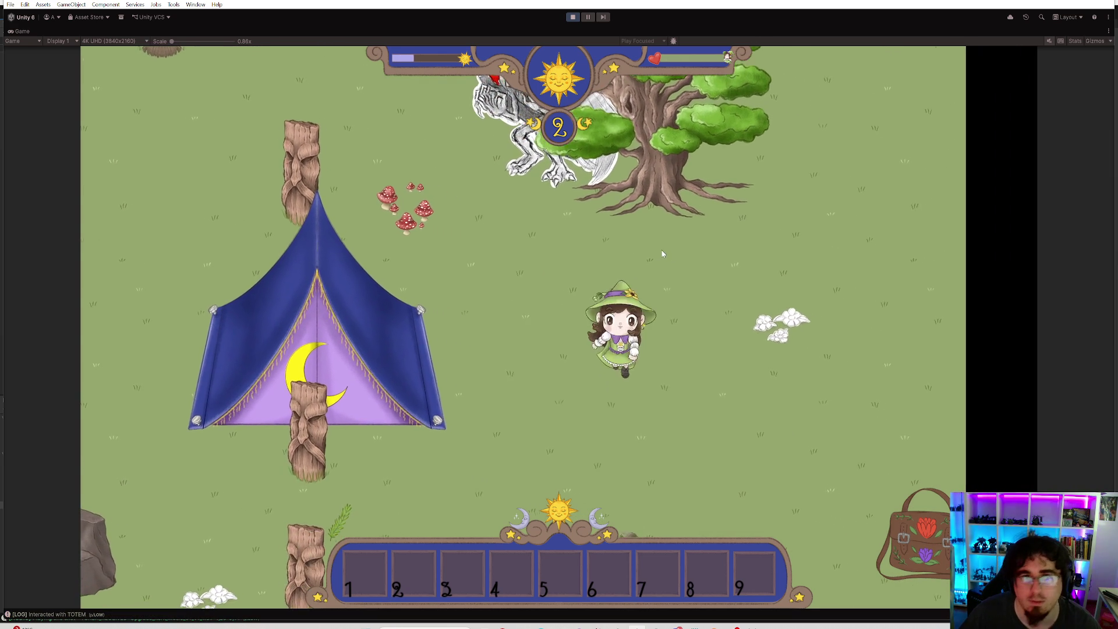
click(912, 523)
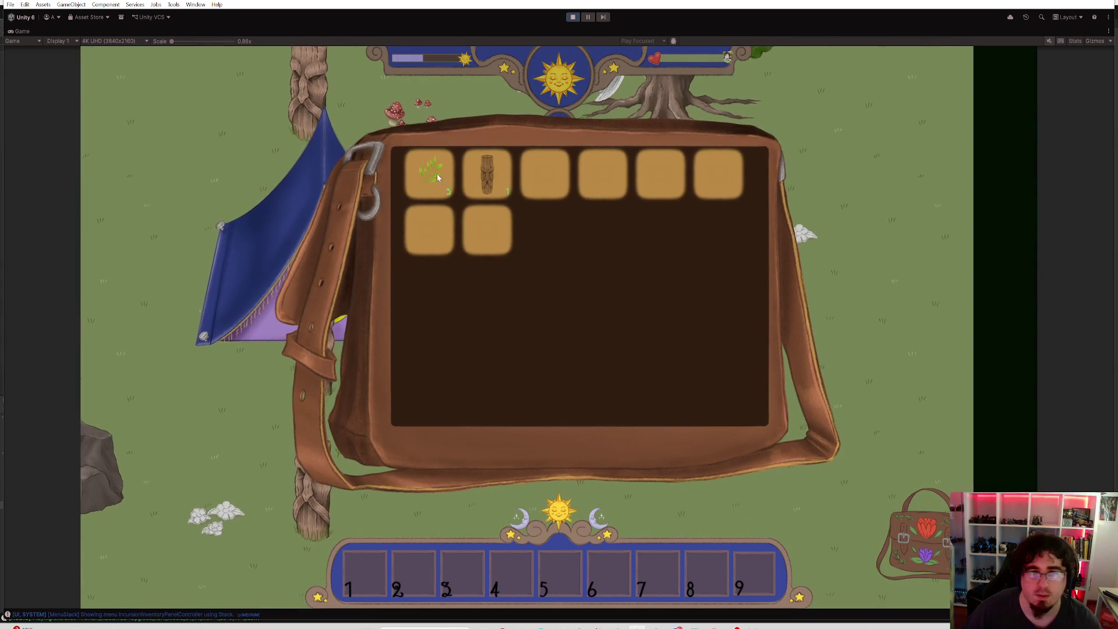
key(Escape)
key(a)
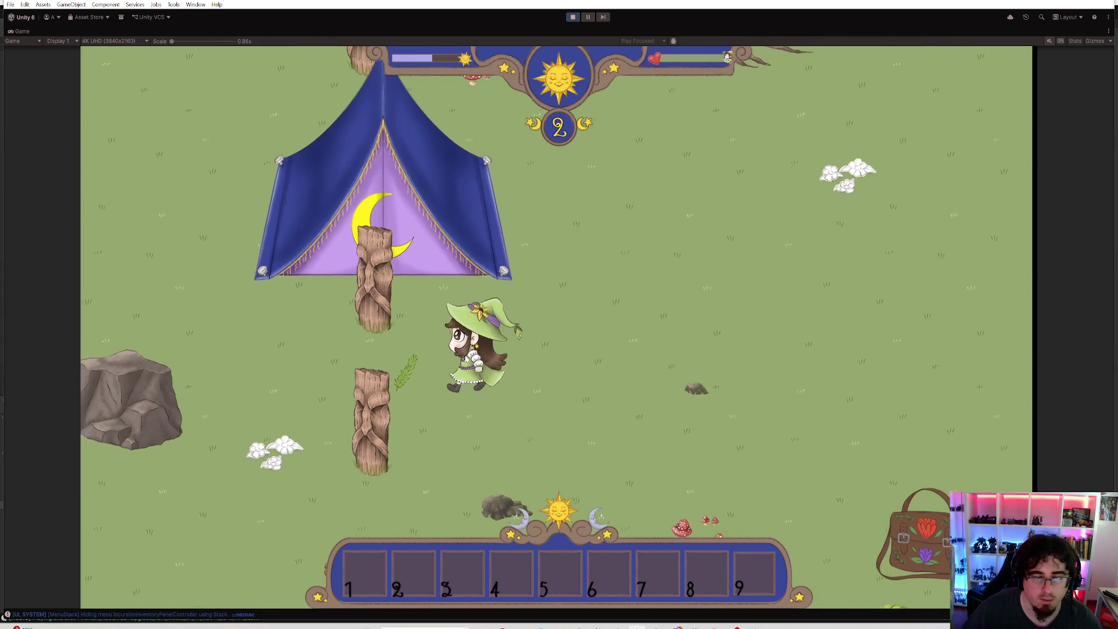
key(a)
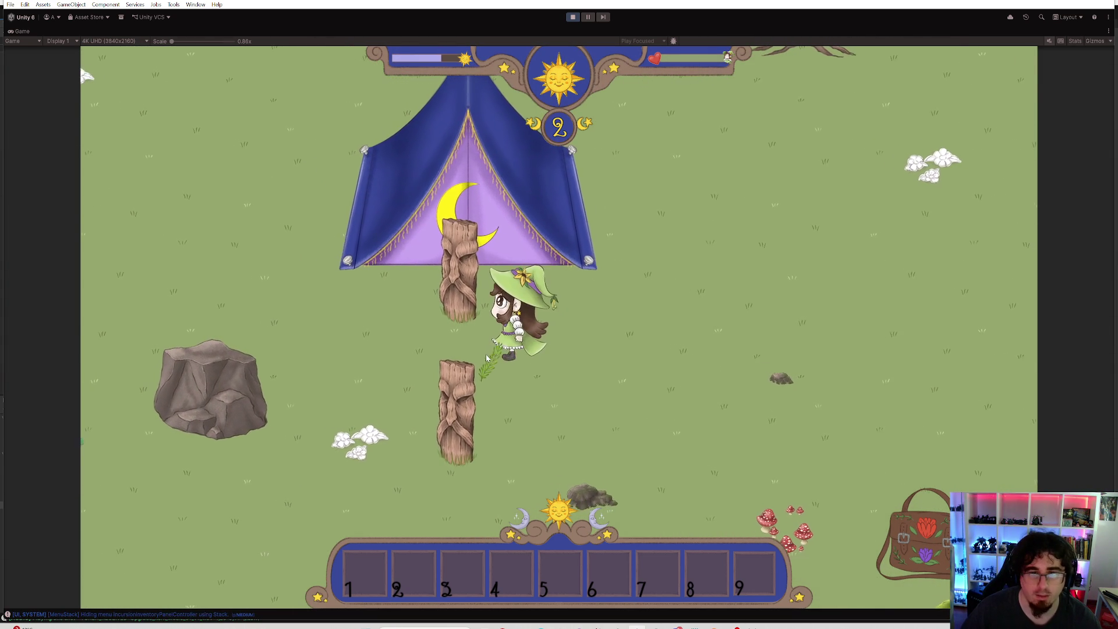
click(904, 518)
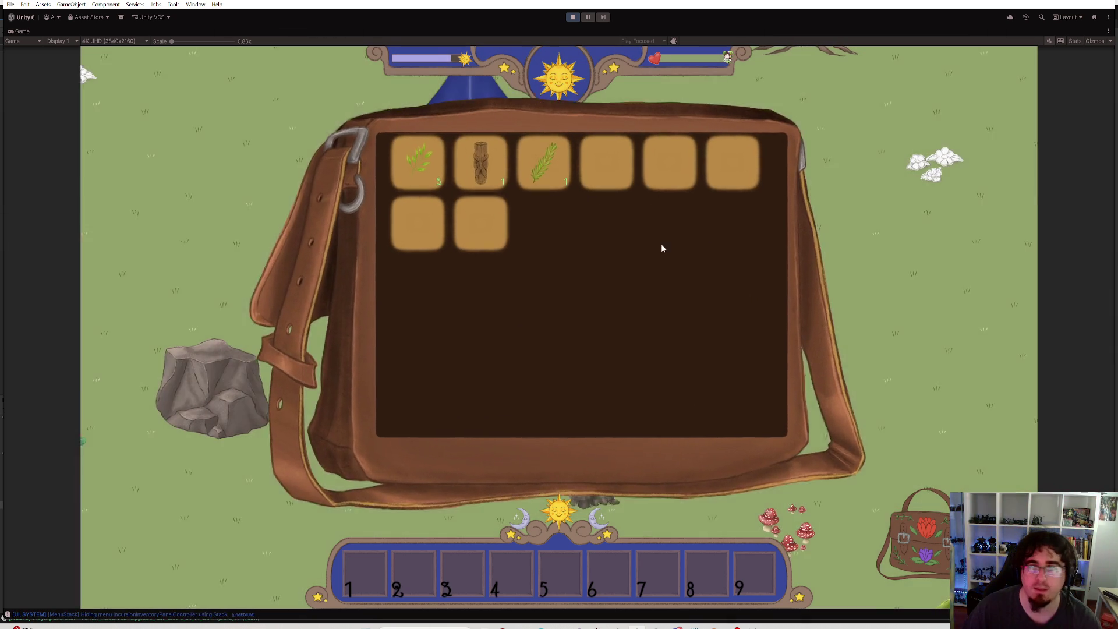
key(Escape)
key(d)
click(572, 17)
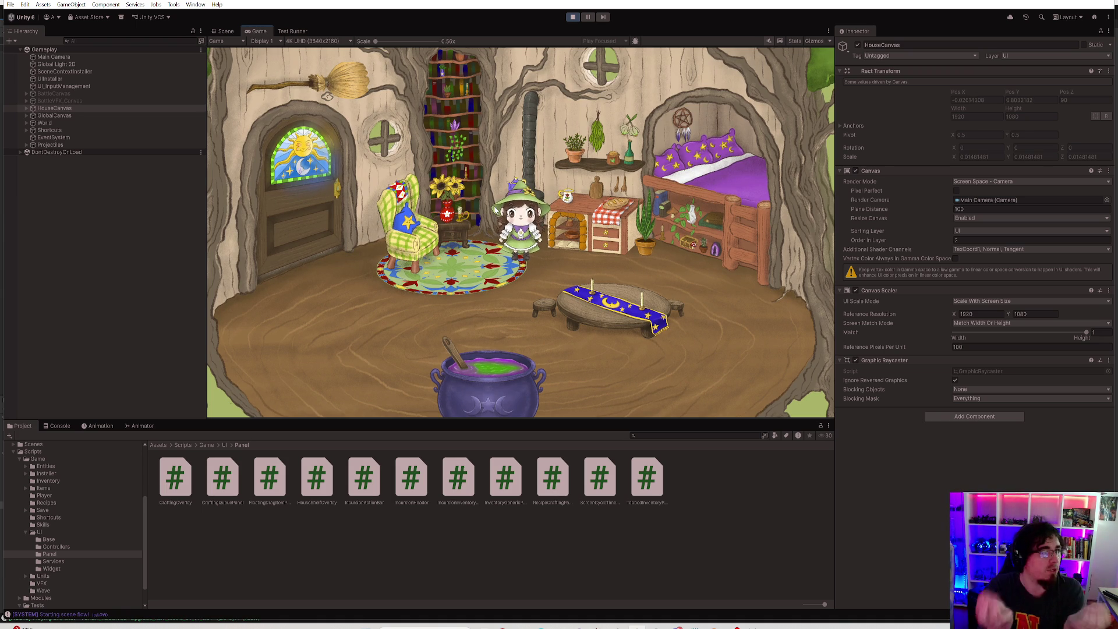
Move the mandrake from the house shelf into the bag's first slot, then stop play mode
click(495, 208)
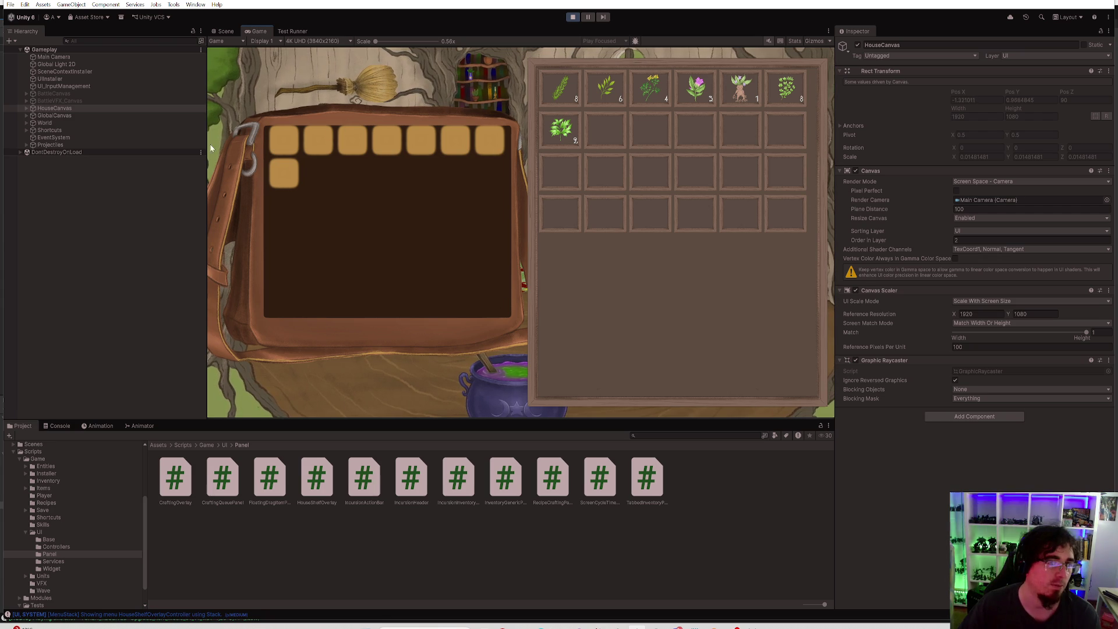
mouse_move(739, 86)
mouse_down()
mouse_move(452, 142)
mouse_move(294, 141)
mouse_up()
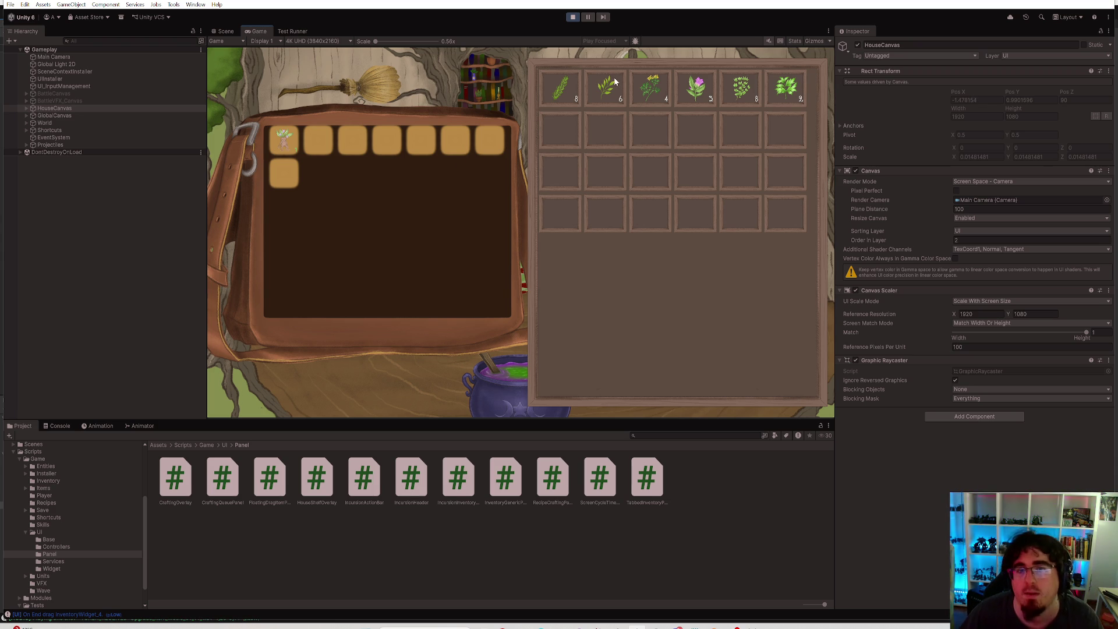
click(573, 19)
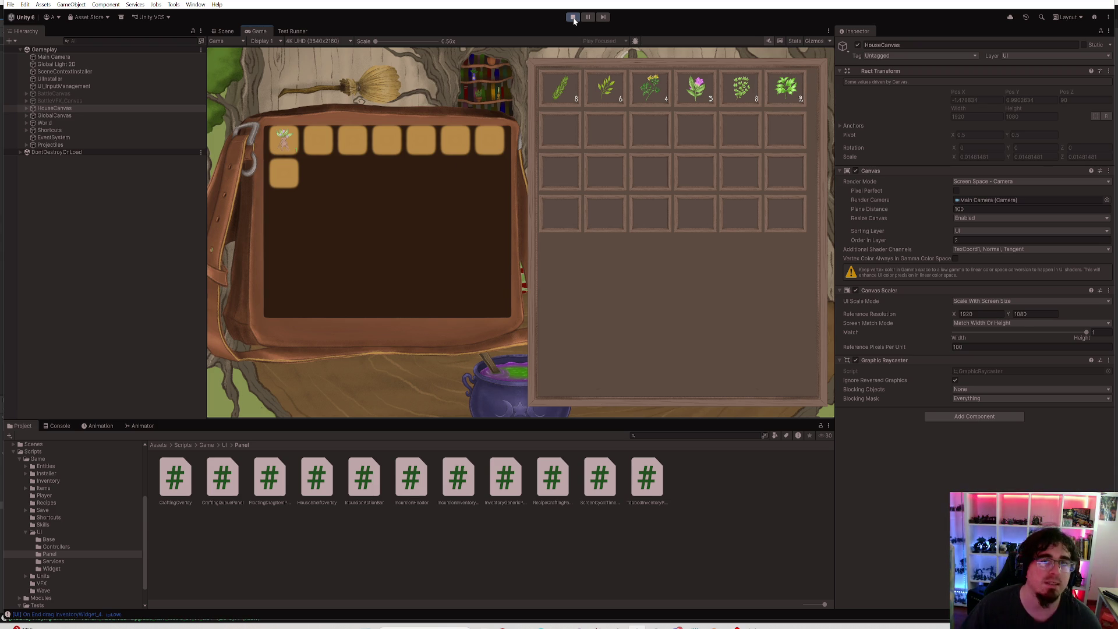
click(50, 17)
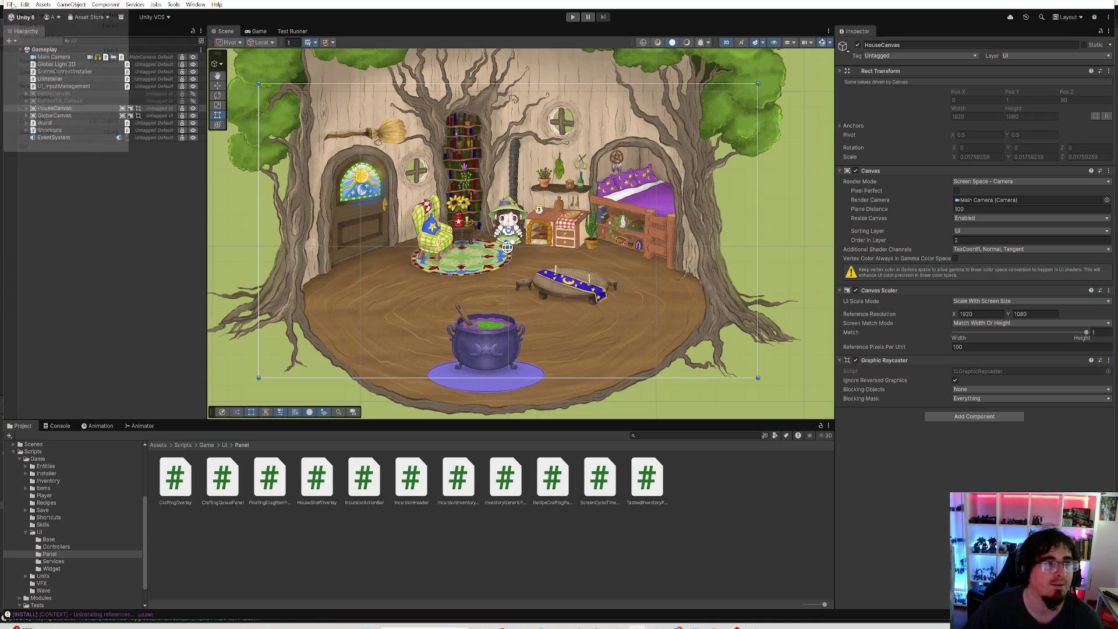
Close the account options and bring GitHub Desktop to the front
click(58, 108)
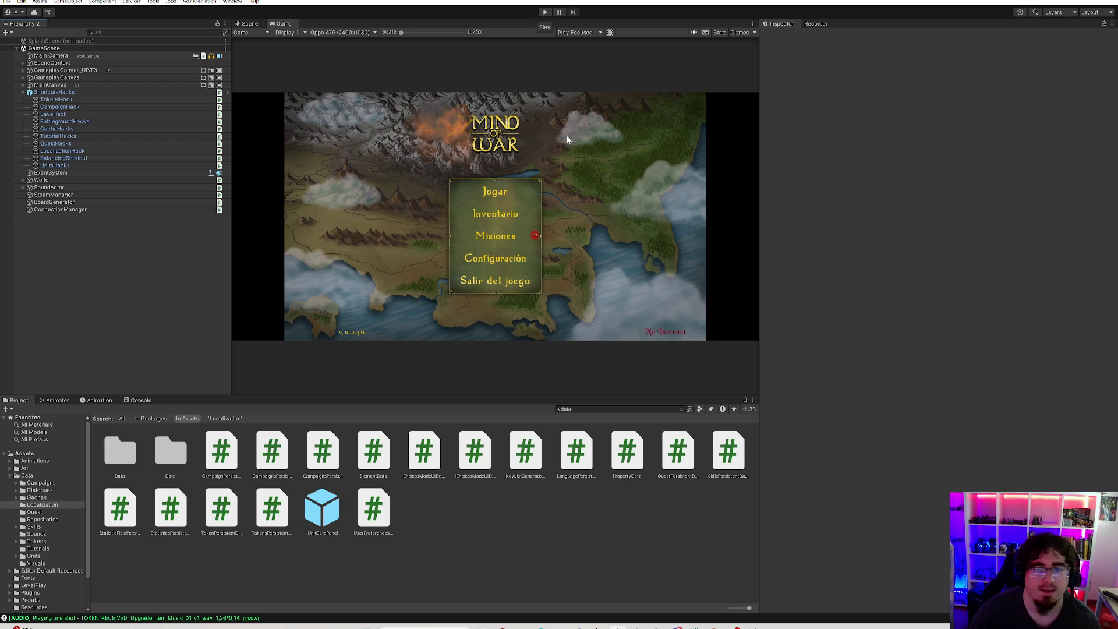
key(alt+Tab)
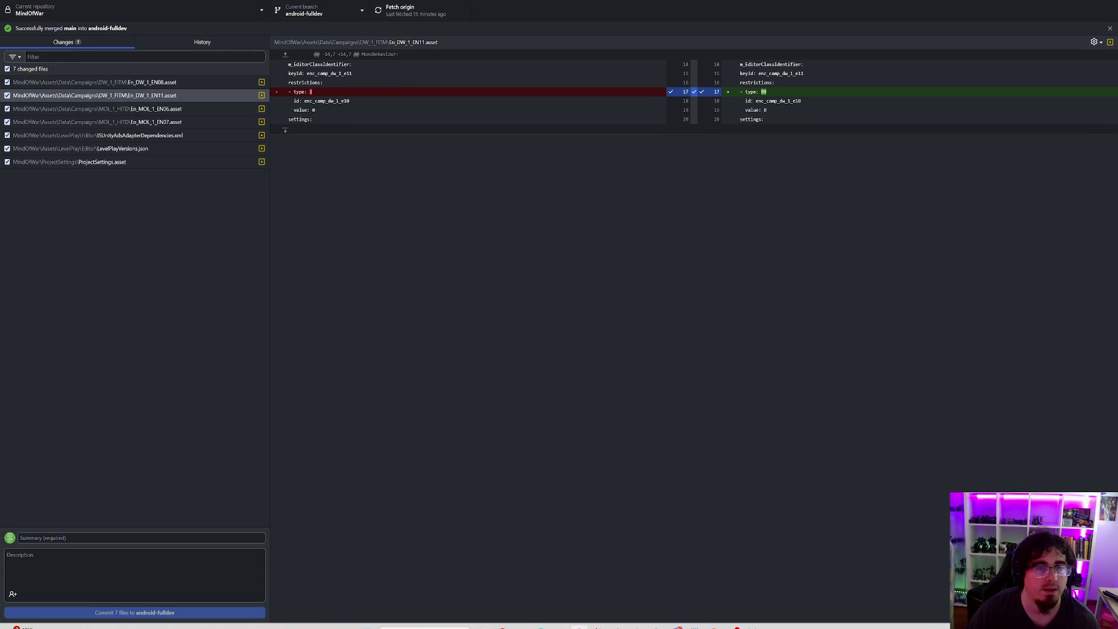
Review the 7 merged file changes in GitHub Desktop, then return to the Unity editor
key(alt+Tab)
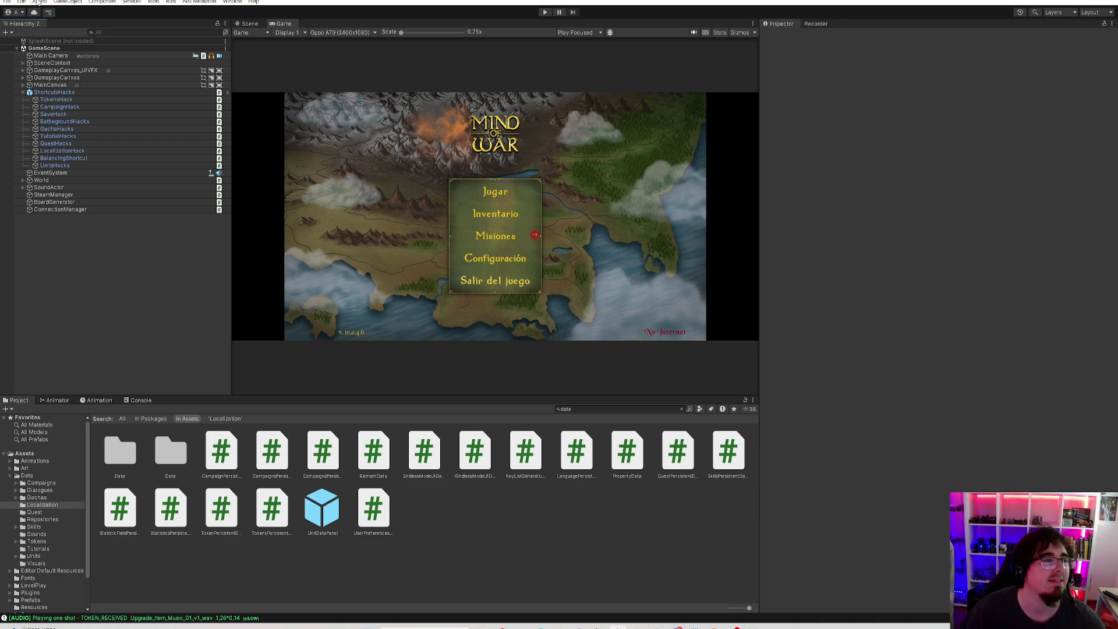
click(7, 2)
click(28, 47)
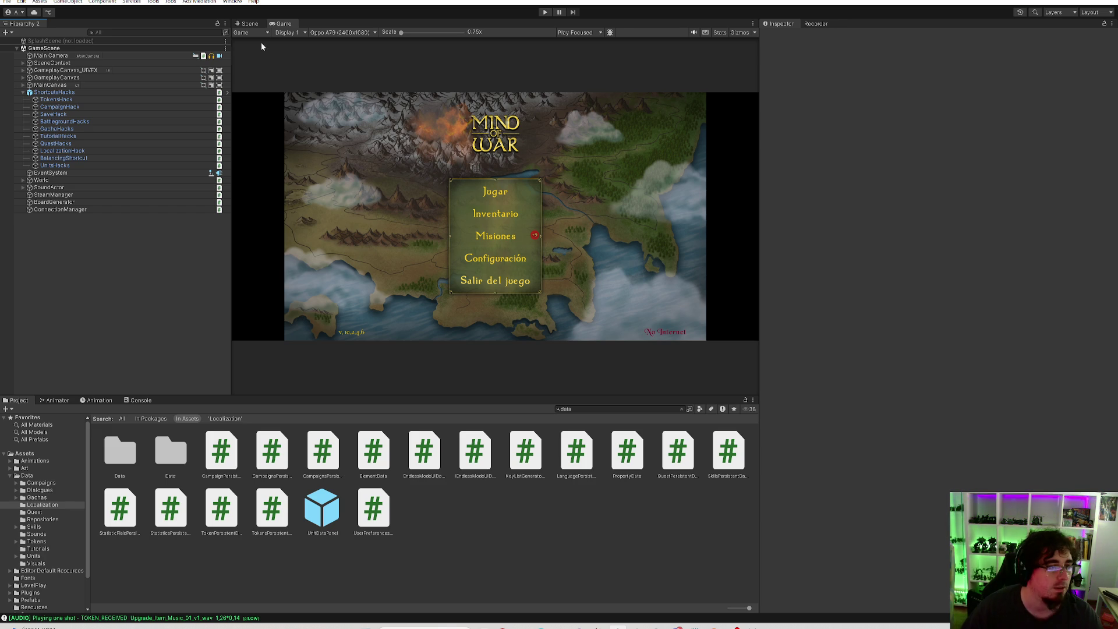
click(9, 3)
click(119, 227)
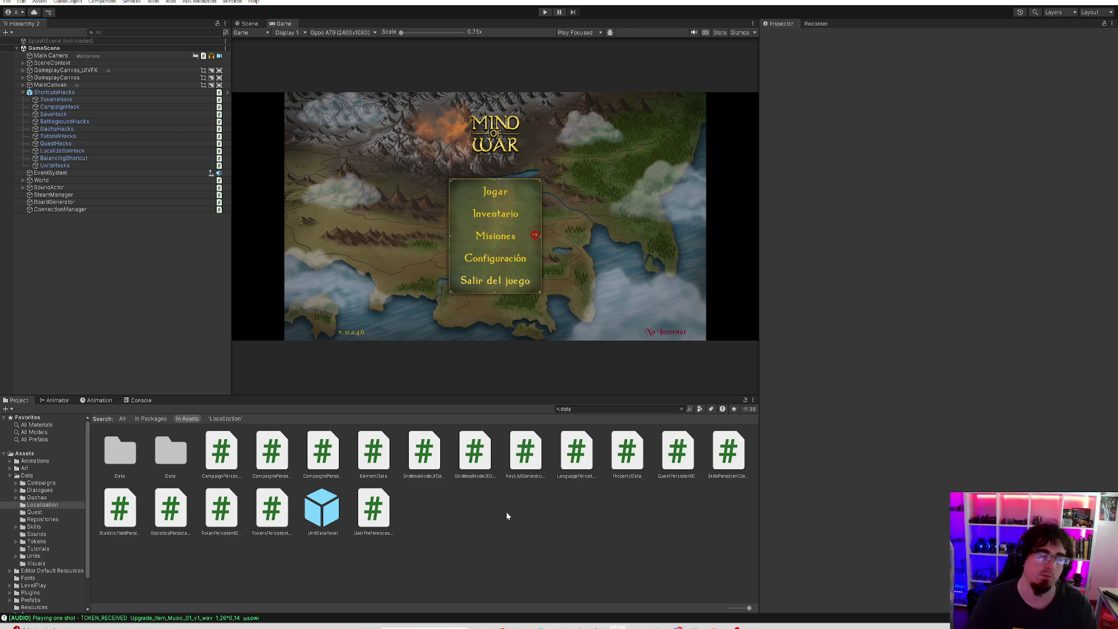
click(7, 2)
click(26, 48)
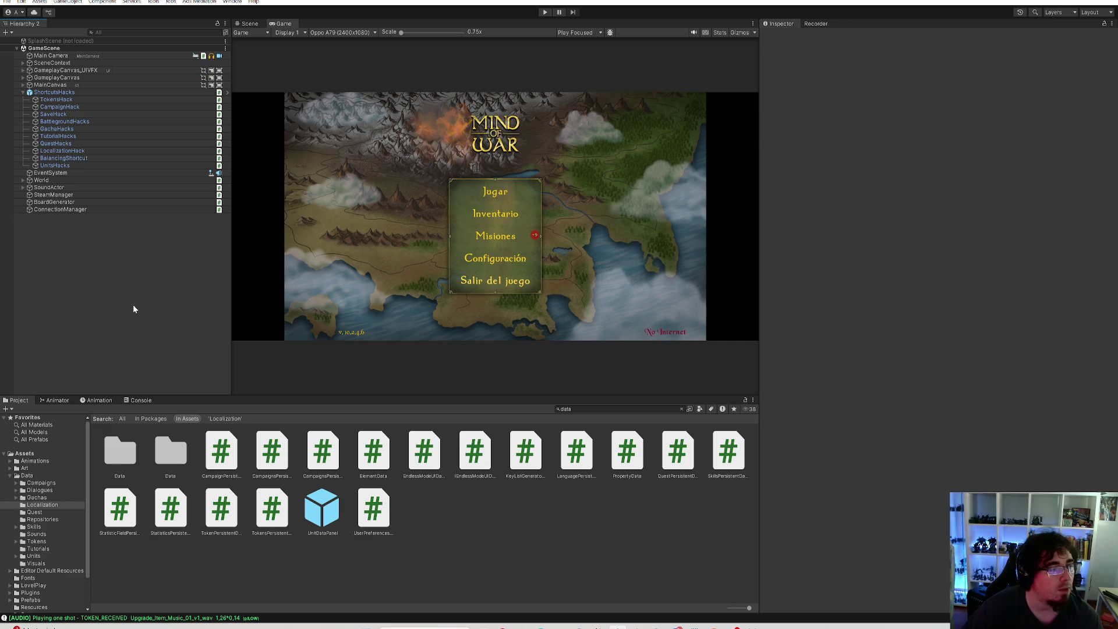
Save the current scene and the project, then collapse ShortcutsHacks in the hierarchy
click(7, 1)
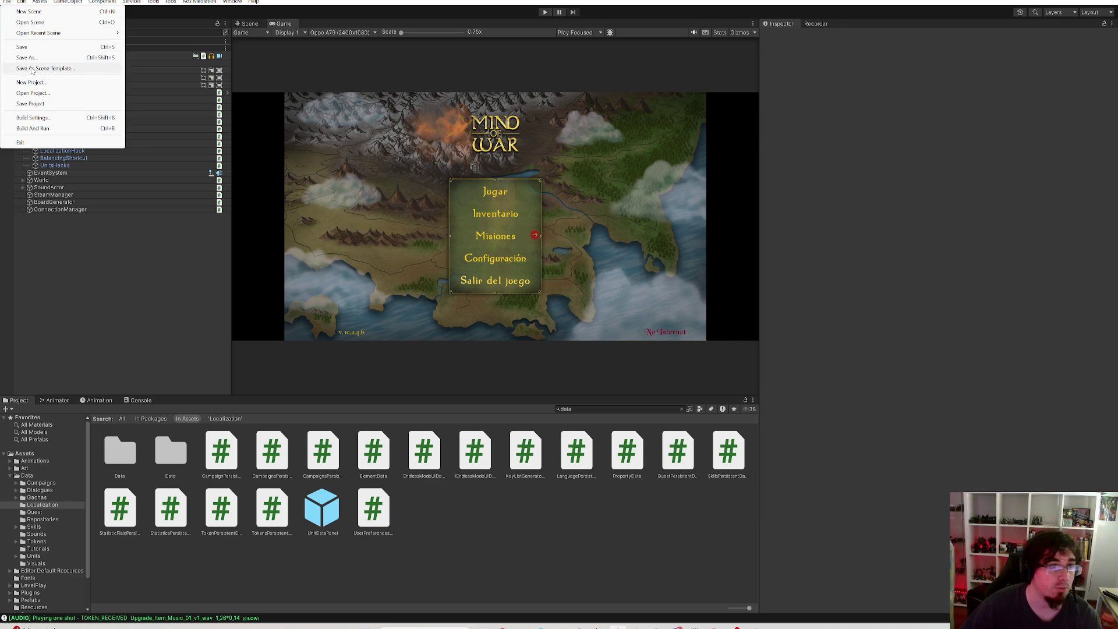
click(19, 47)
click(7, 1)
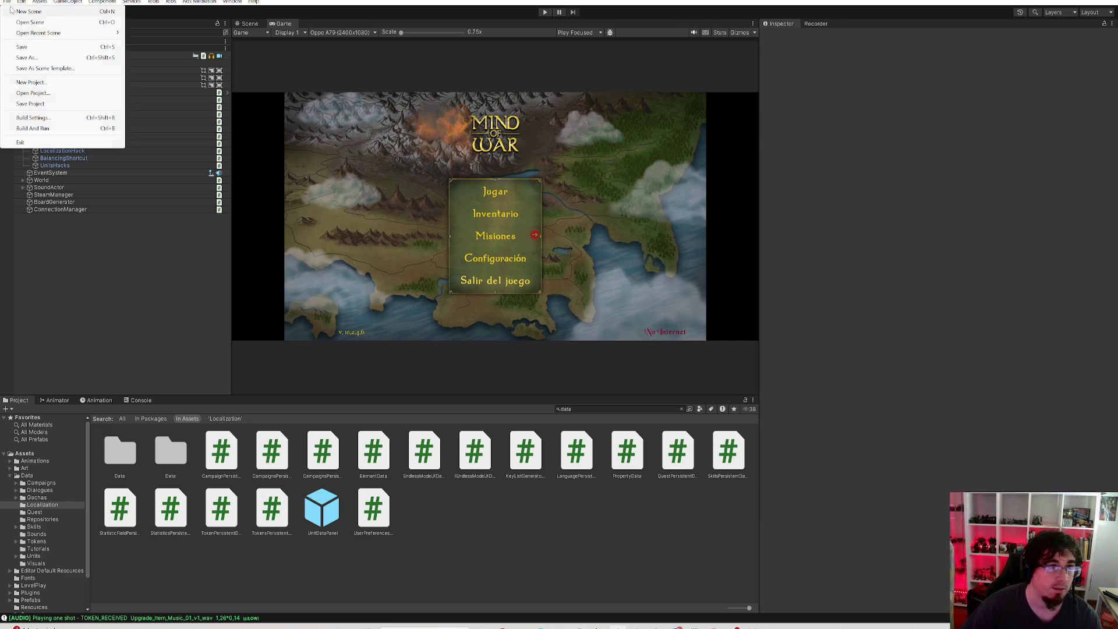
click(46, 104)
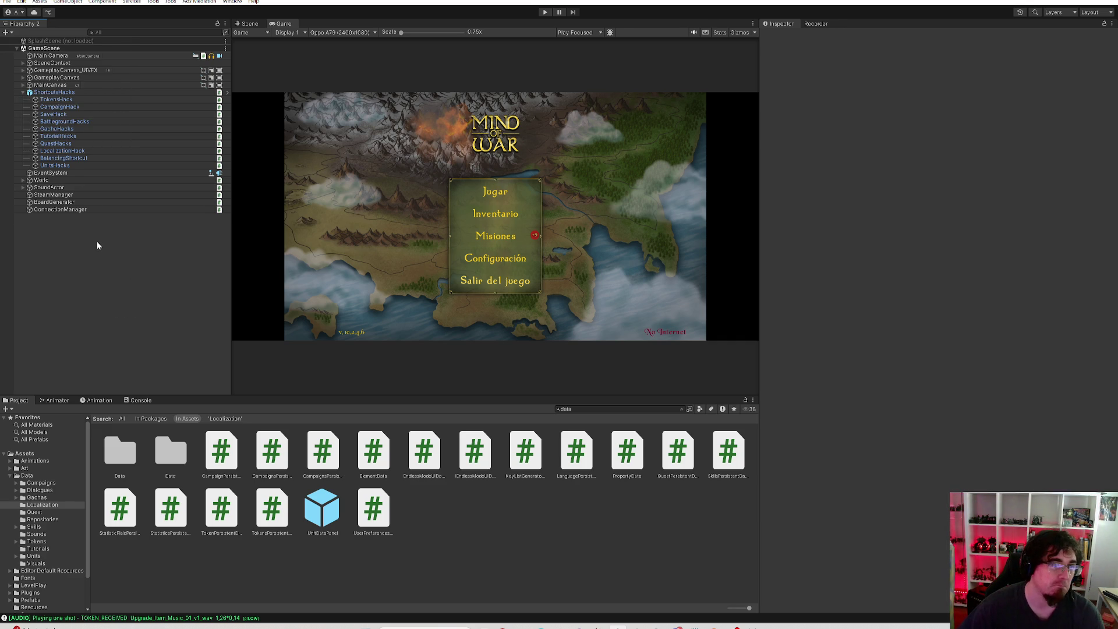
click(22, 92)
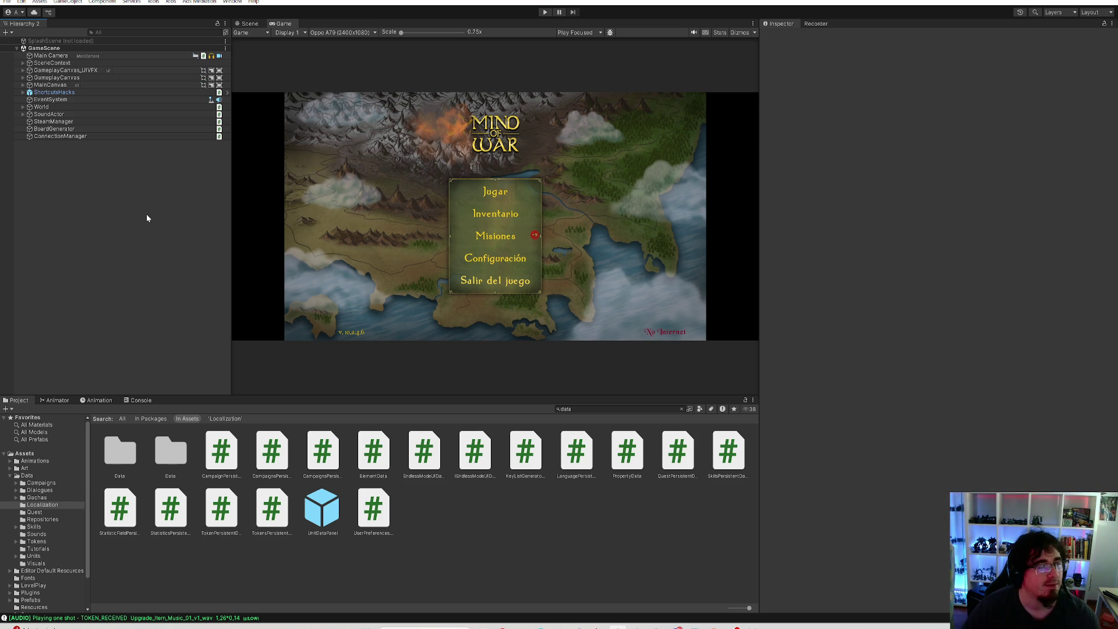
click(7, 1)
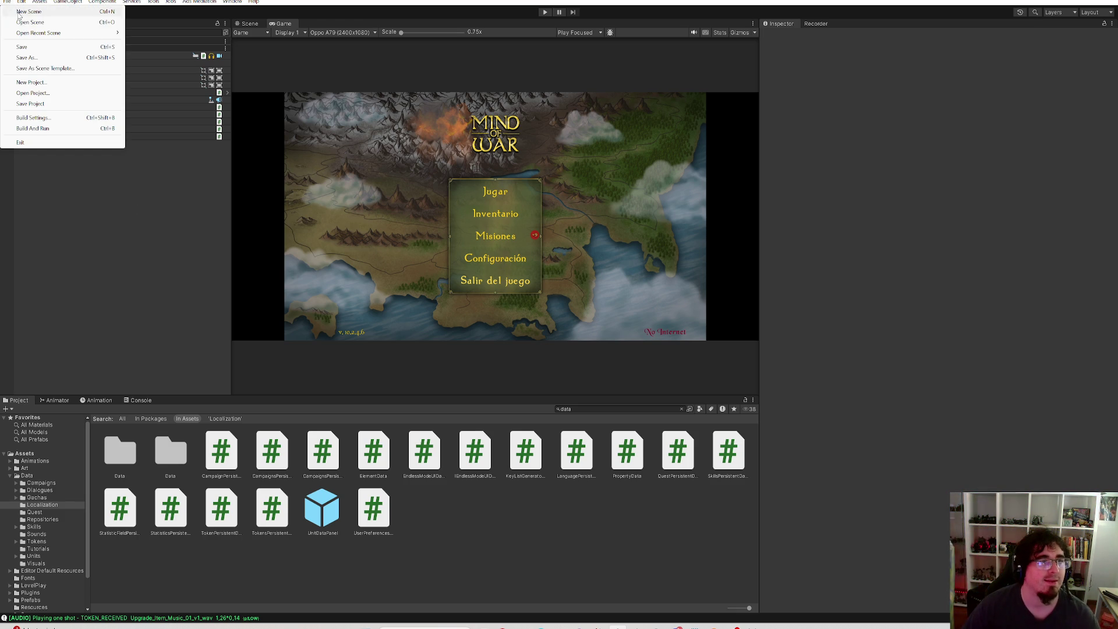
click(80, 109)
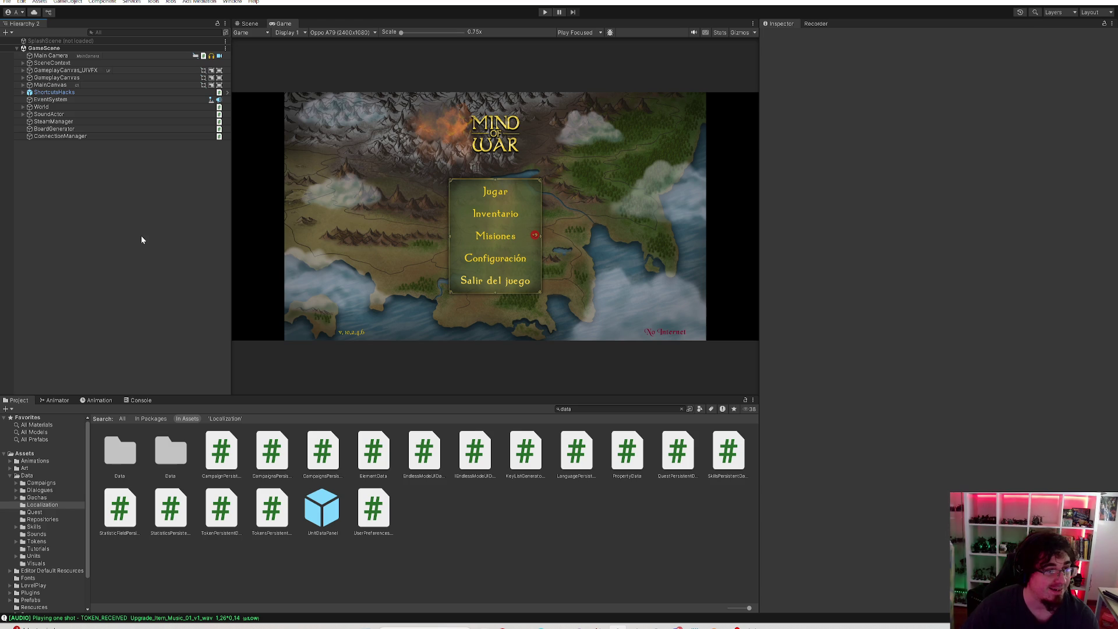
click(7, 1)
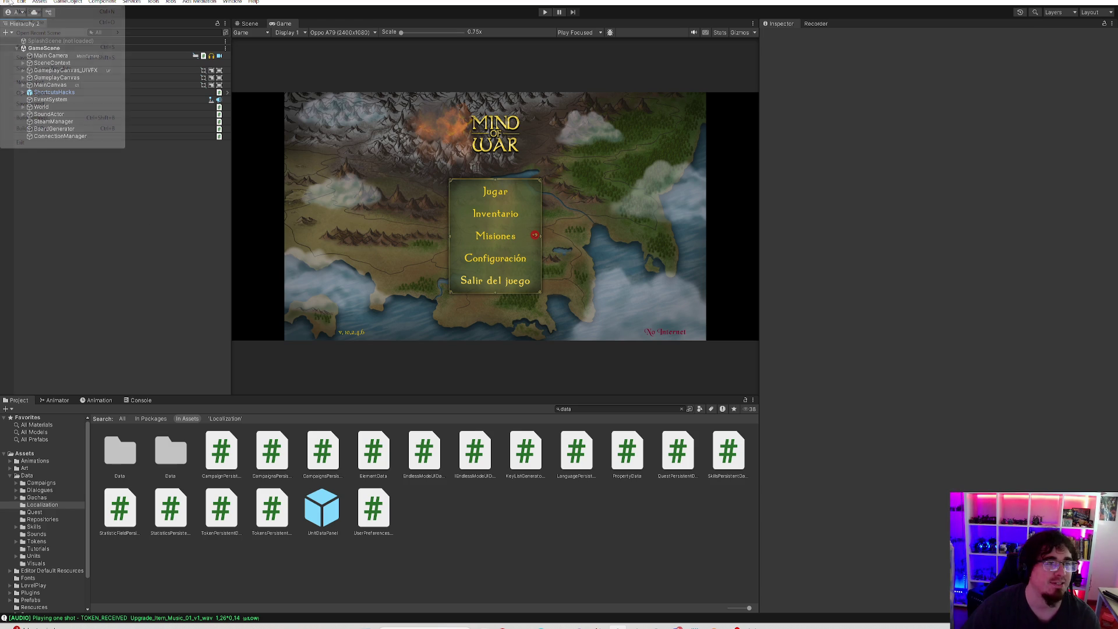
click(52, 47)
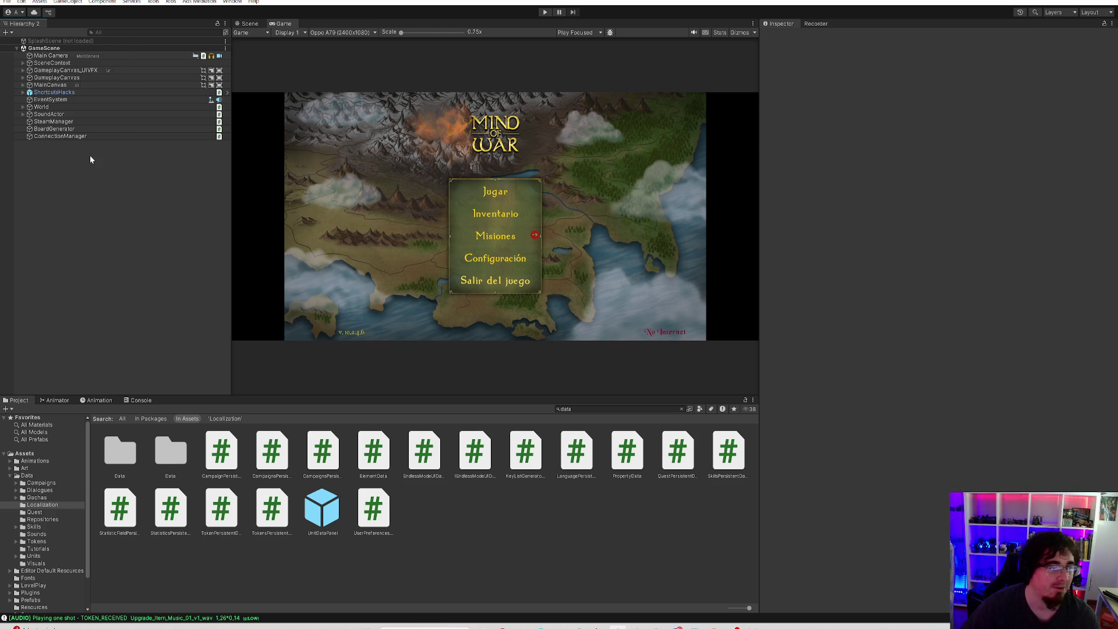